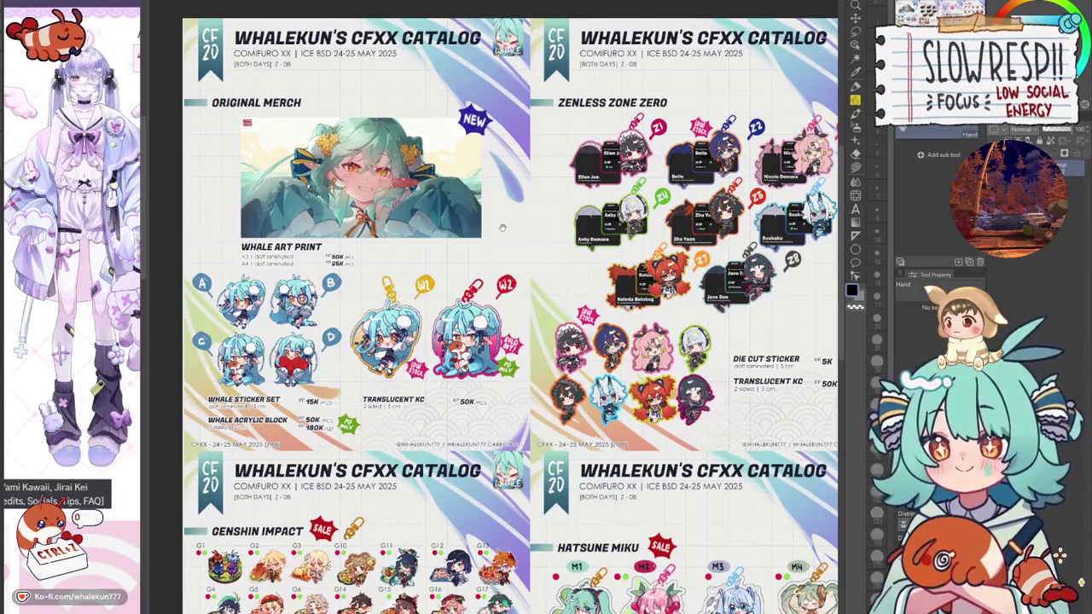
Switch to the pen and draw black X marks over the Whale Art Print and Whale Sticker Set.
key(p)
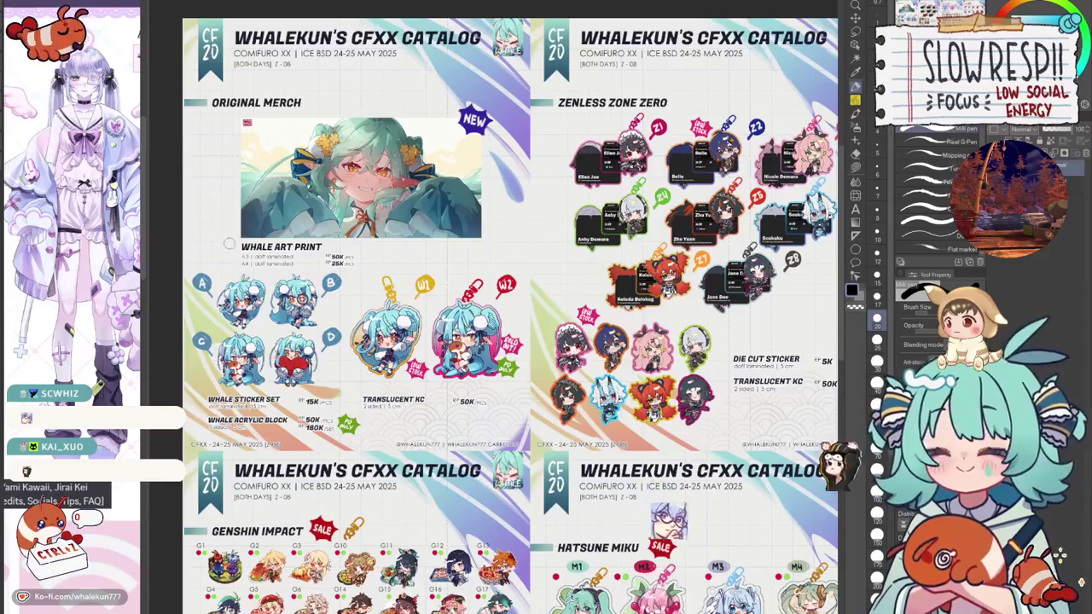
drag(224, 243, 482, 111)
drag(229, 111, 505, 244)
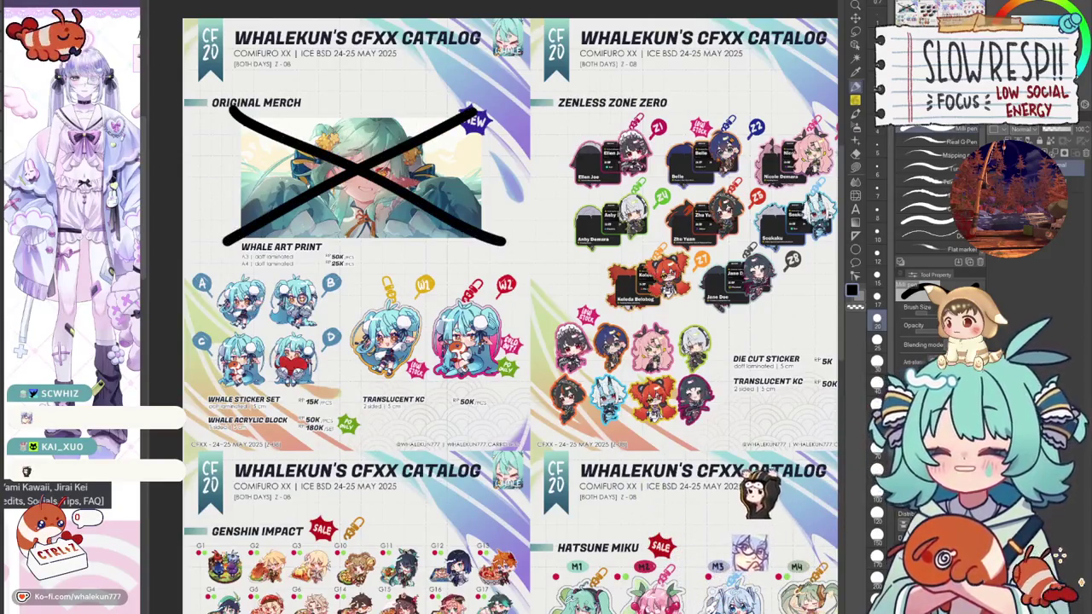
drag(204, 394, 340, 278)
drag(198, 282, 321, 388)
Cross out the Translucent KC images with a black X, redrawing the misplaced stroke.
drag(345, 275, 512, 392)
mouse_move(512, 277)
mouse_down()
mouse_move(349, 389)
mouse_move(518, 292)
mouse_up()
key(ctrl+z)
key(ctrl+z)
drag(350, 275, 505, 386)
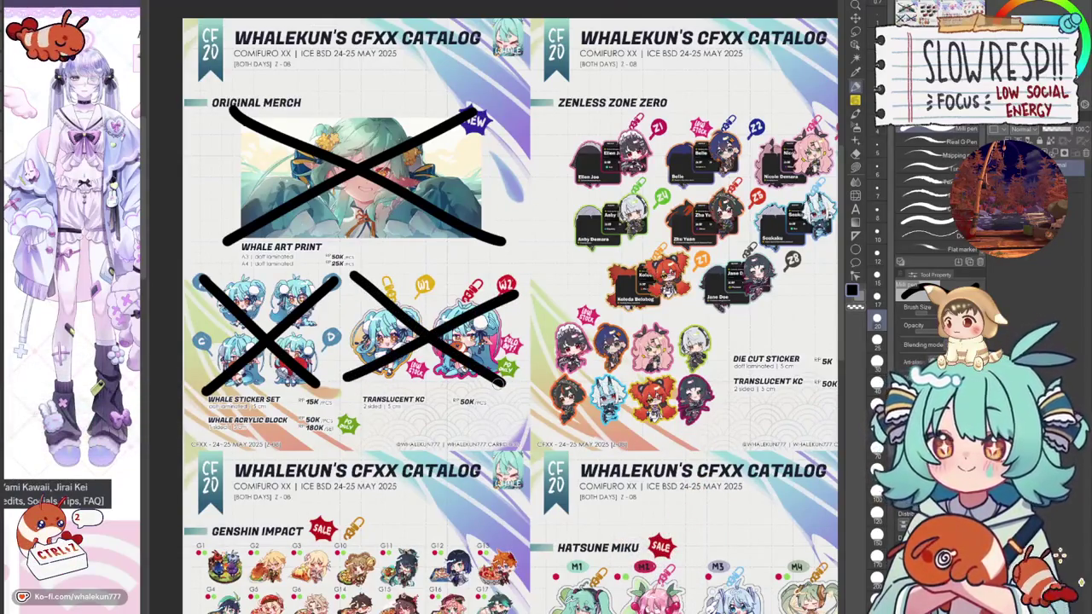
drag(716, 403, 633, 385)
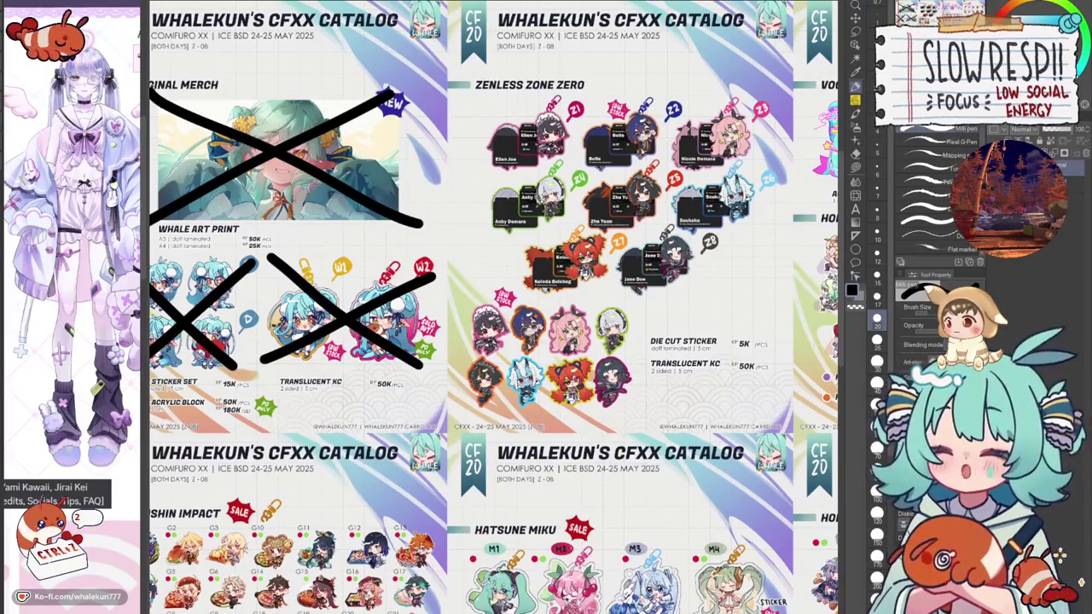
Draw black X marks over the Ellen Joe, Belle and Anby Demara stickers, redoing one bad stroke.
drag(488, 169, 580, 105)
drag(493, 104, 570, 164)
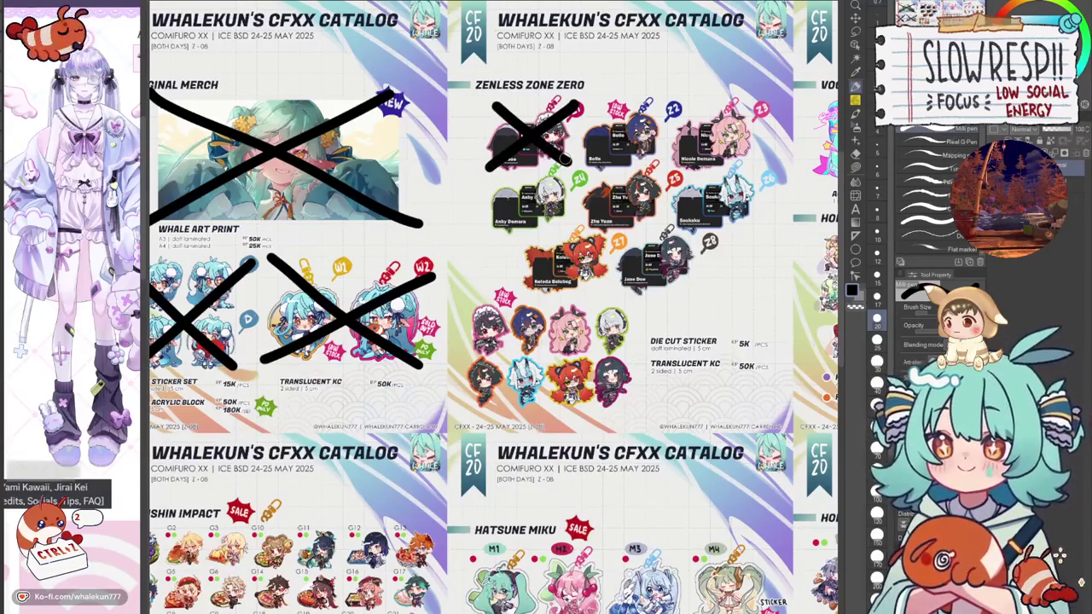
drag(577, 166, 661, 107)
drag(584, 99, 665, 157)
key(ctrl+z)
drag(579, 100, 665, 166)
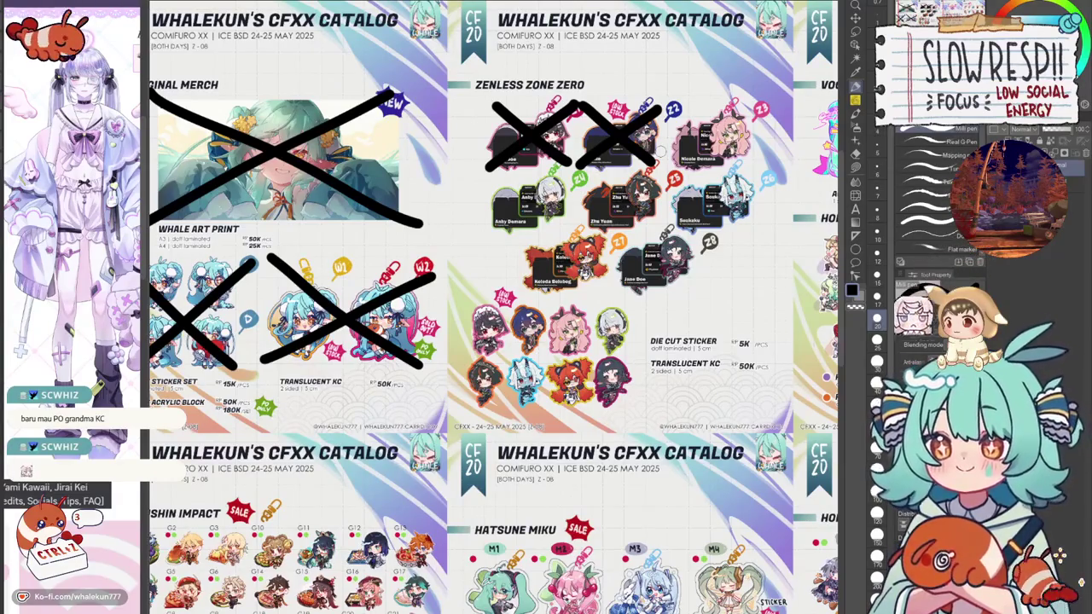
drag(483, 234, 561, 179)
drag(484, 177, 563, 231)
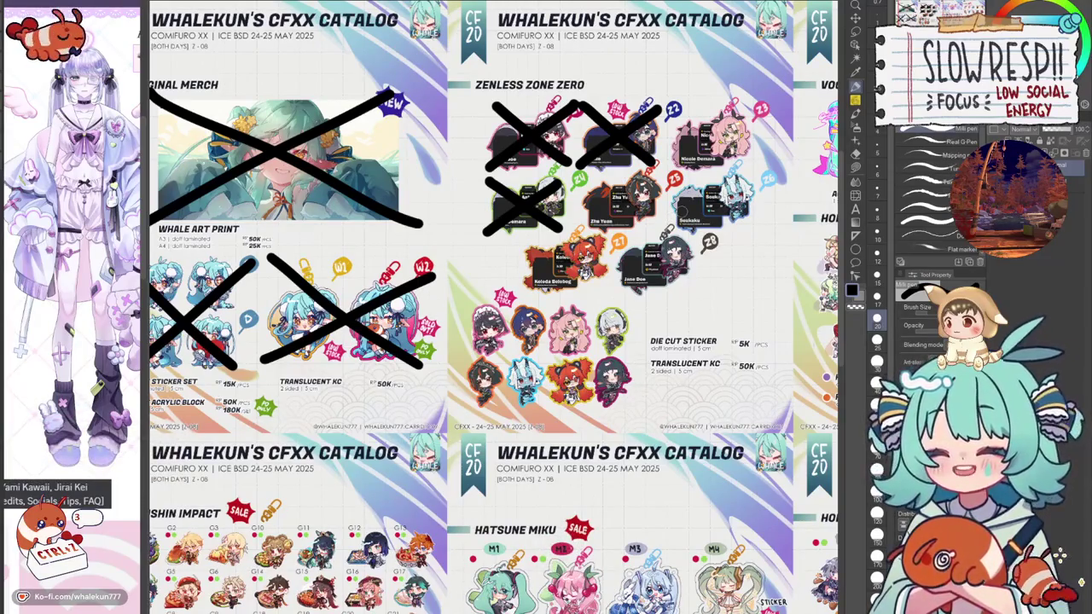
At brush size 15, cross out the four die-cut character stickers below.
key(bracketleft)
mouse_move(467, 353)
mouse_down()
mouse_move(503, 309)
mouse_move(507, 357)
mouse_move(544, 315)
mouse_move(542, 352)
mouse_move(608, 338)
mouse_move(631, 311)
mouse_up()
drag(594, 309, 631, 349)
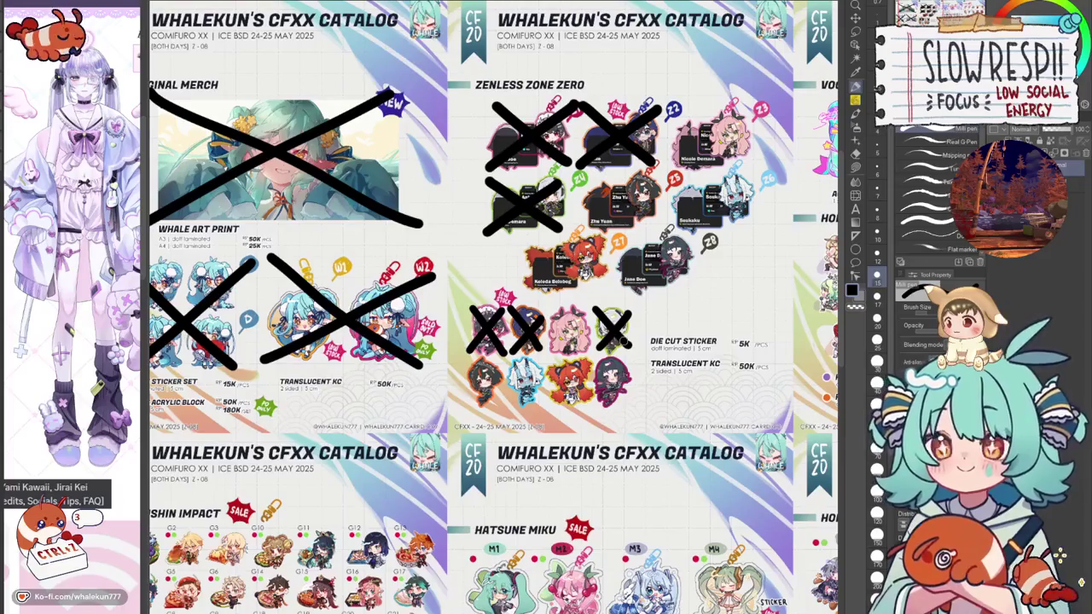
mouse_move(498, 367)
mouse_down()
mouse_move(468, 412)
mouse_move(500, 413)
mouse_up()
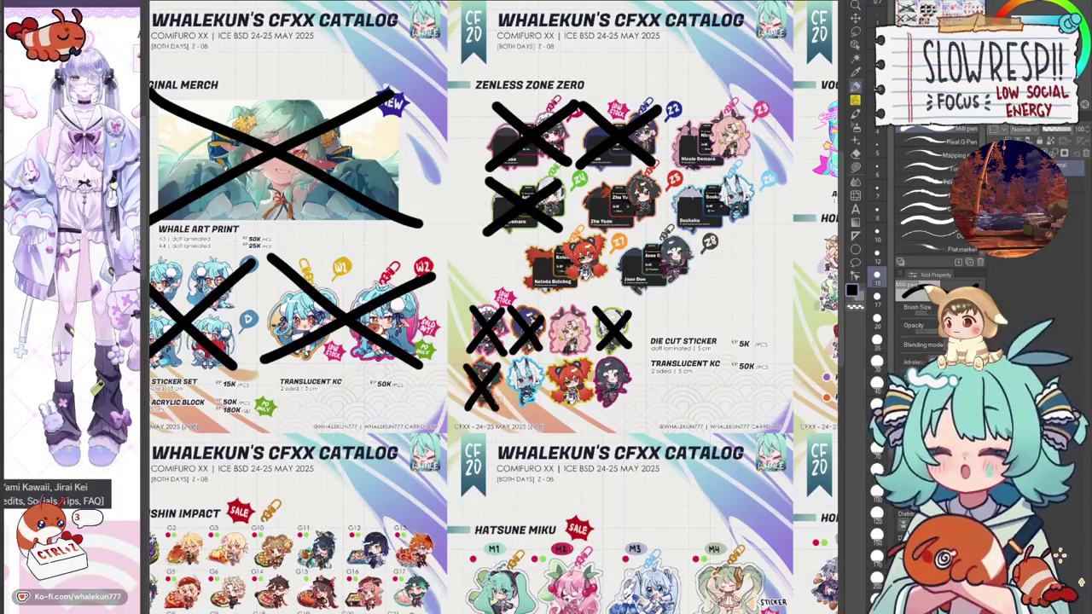
drag(631, 360, 594, 408)
drag(598, 360, 624, 406)
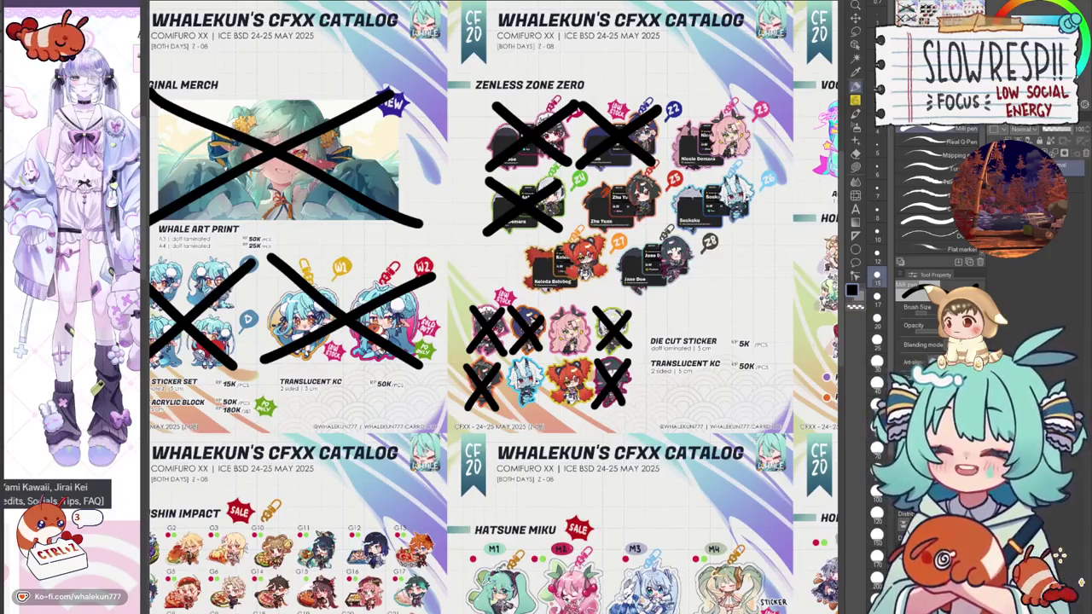
scroll(624, 284, down, 3)
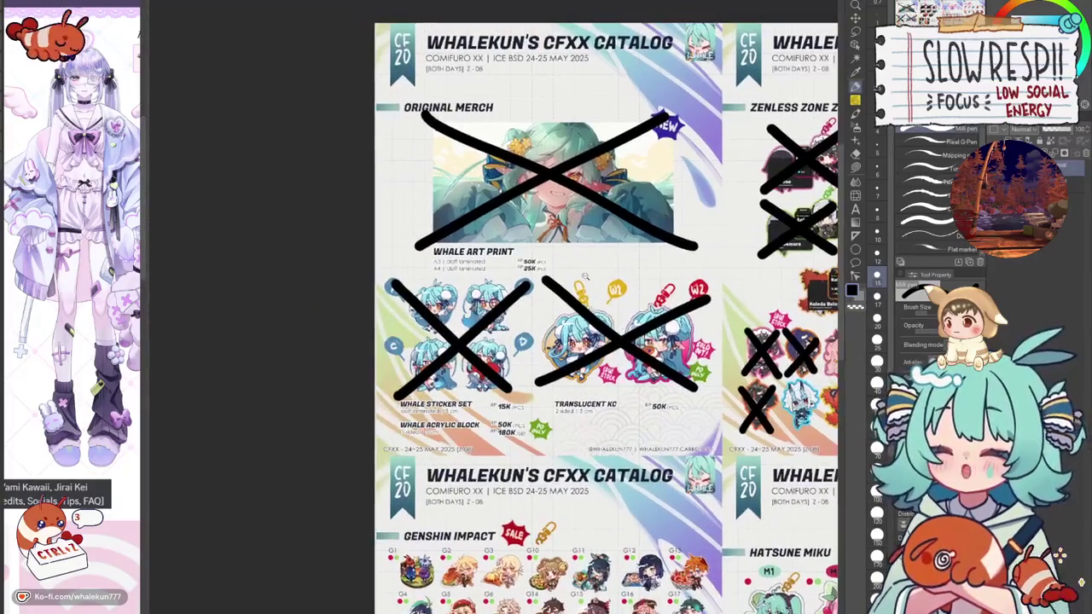
Zoom out to survey all catalog pages, pan right, then zoom in on the Vocaloid X Muse Dash page.
scroll(625, 284, up, 5)
scroll(625, 284, down, 2)
scroll(625, 284, down, 2)
scroll(624, 285, down, 1)
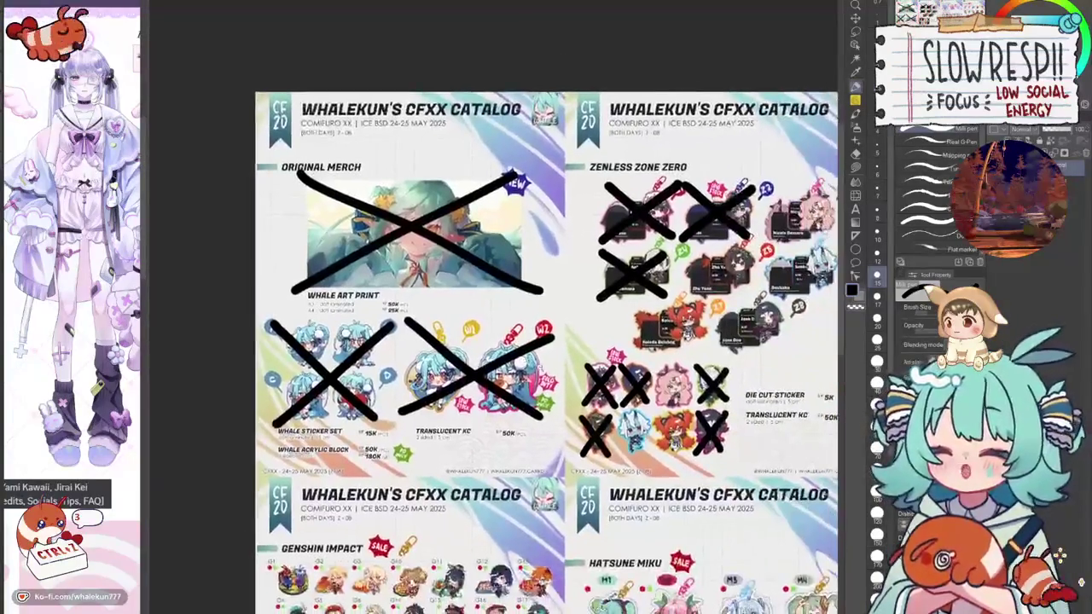
scroll(624, 284, down, 2)
drag(589, 432, 453, 405)
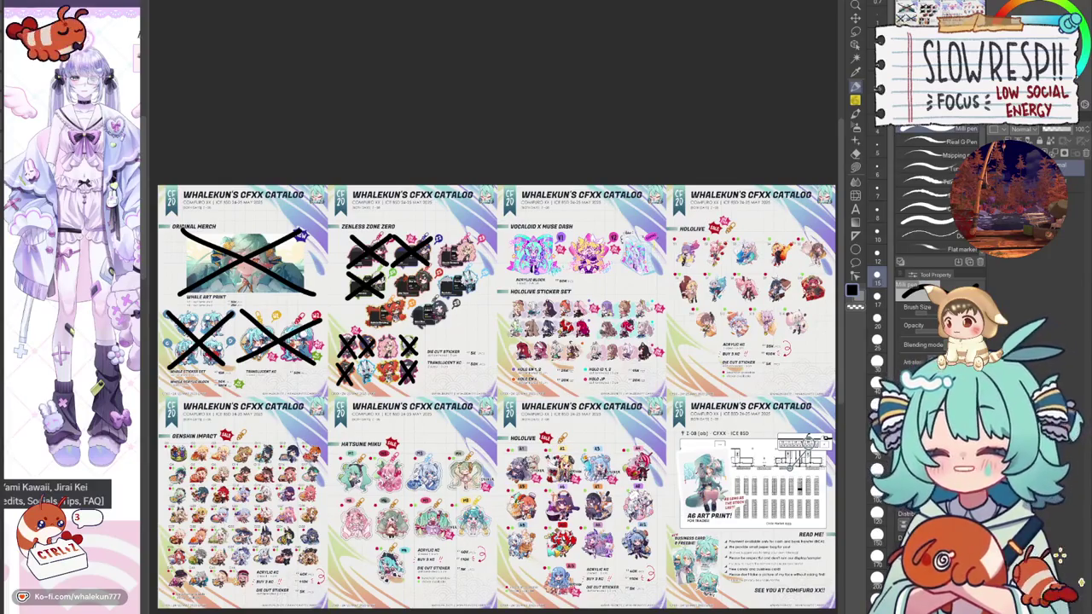
scroll(548, 376, up, 1)
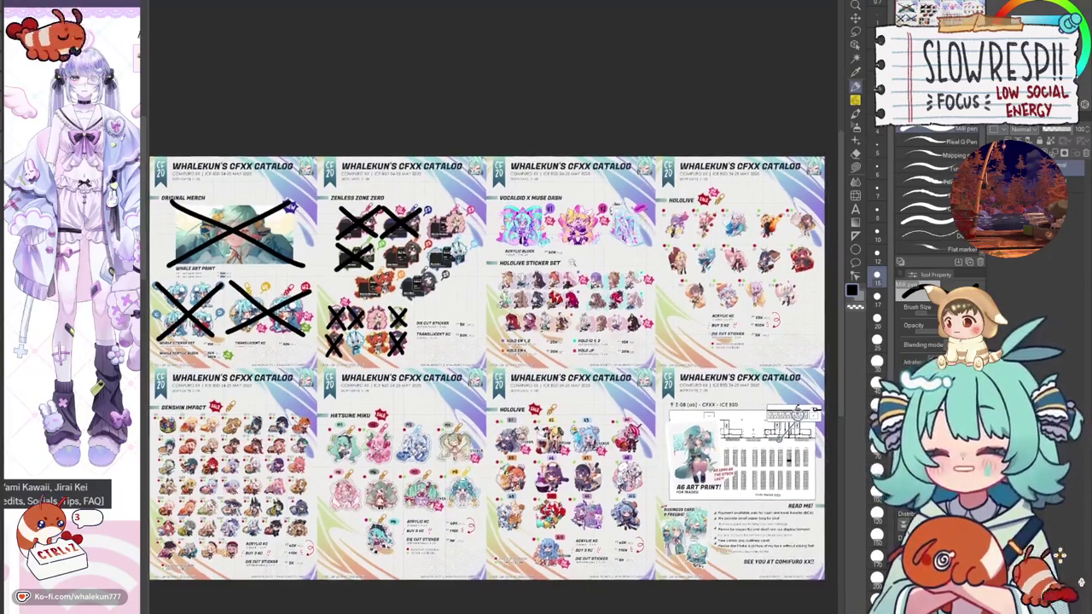
scroll(548, 376, up, 2)
scroll(548, 376, up, 2)
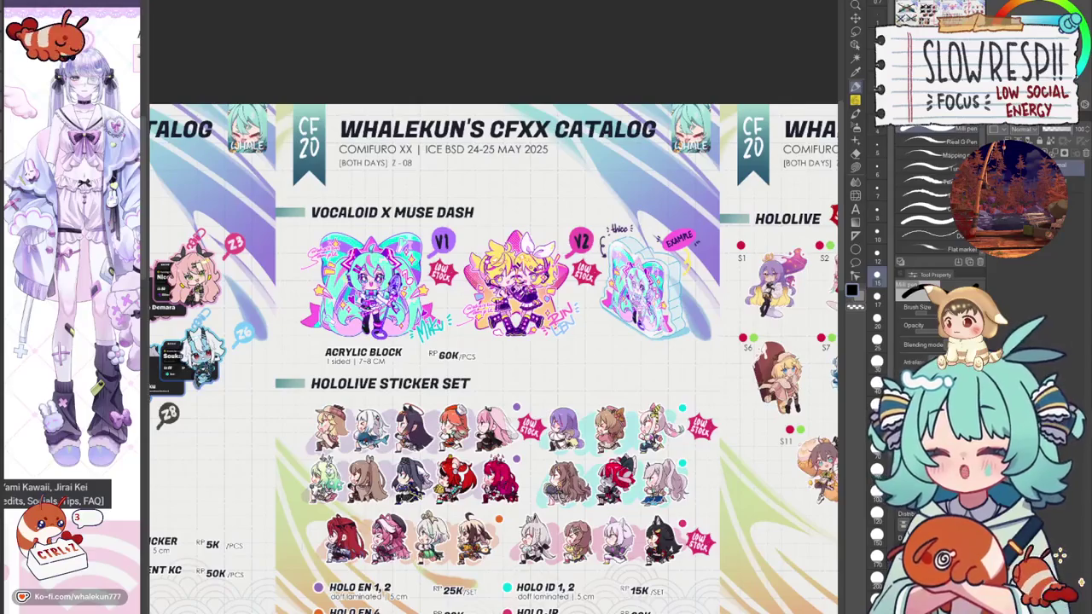
Cross out the V1 Miku and V2 Rin/Len acrylic blocks with black X marks.
drag(318, 332, 421, 228)
mouse_move(316, 228)
mouse_down()
mouse_move(418, 328)
mouse_move(575, 237)
mouse_up()
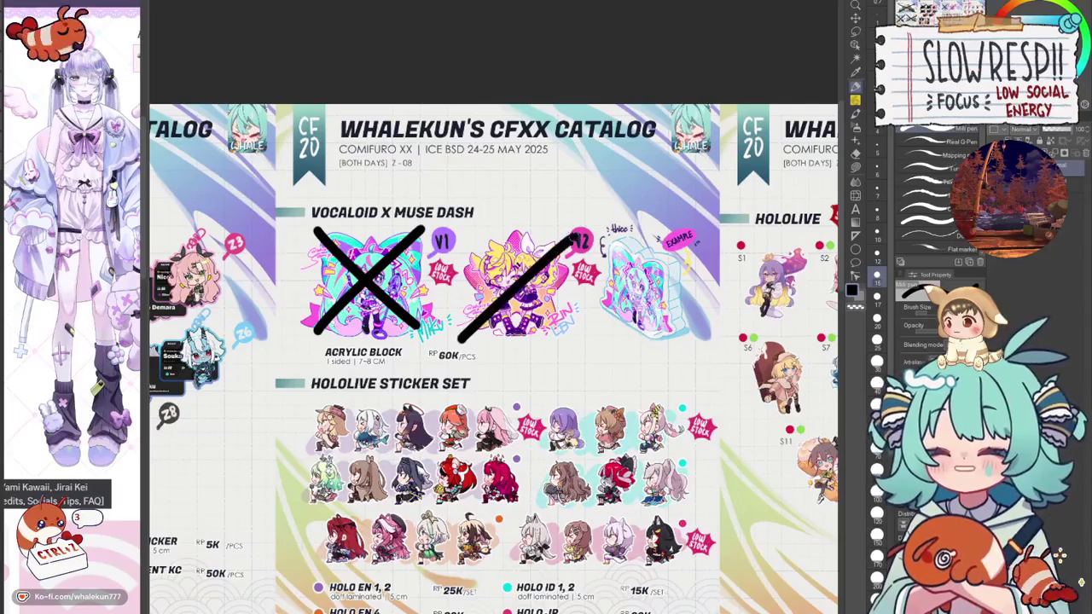
drag(474, 226, 566, 341)
scroll(495, 341, down, 2)
scroll(495, 342, down, 1)
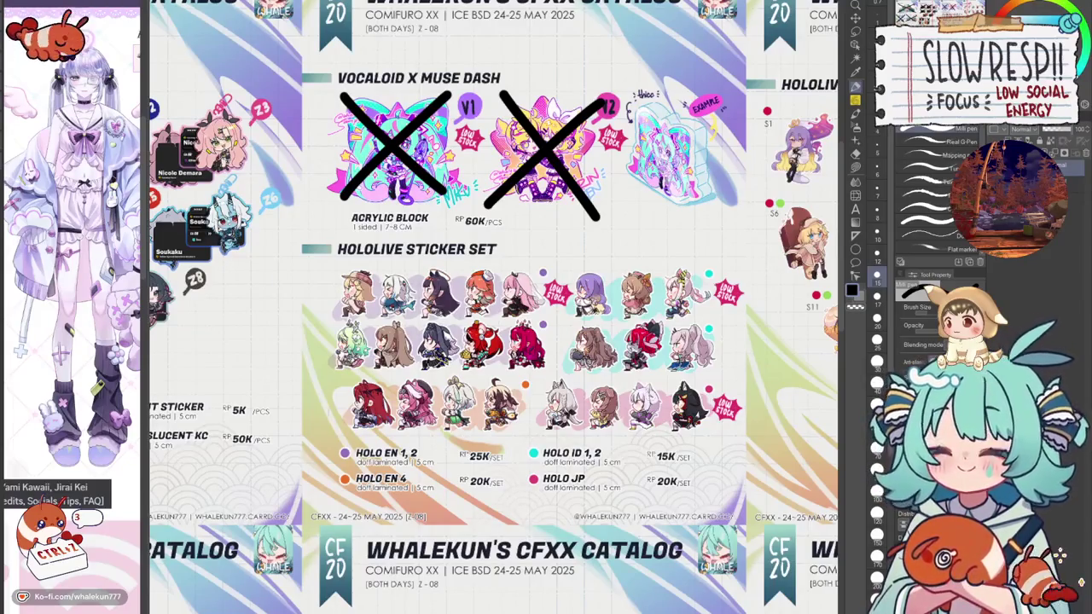
Draw X marks over the first row and the right group of Hololive stickers.
drag(333, 314, 522, 269)
drag(339, 270, 550, 318)
key(ctrl+z)
drag(340, 270, 550, 317)
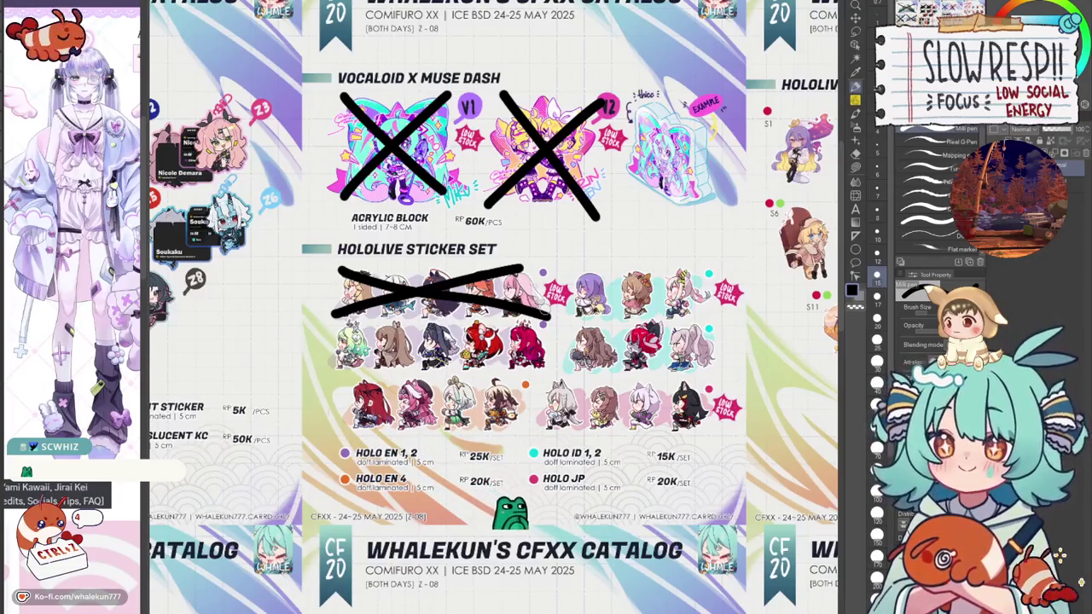
drag(565, 314, 713, 275)
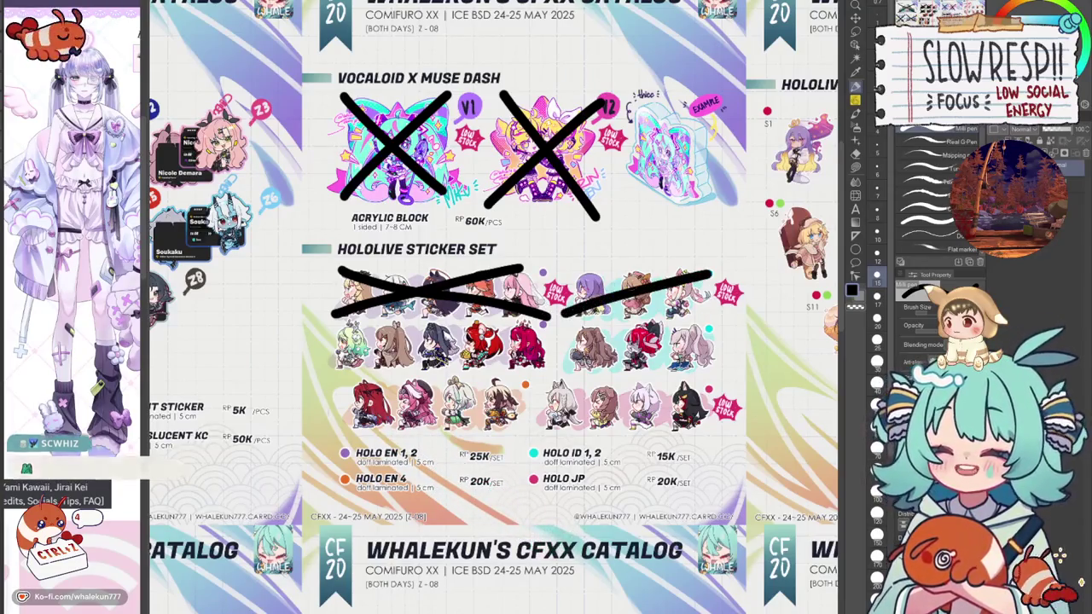
drag(563, 271, 713, 309)
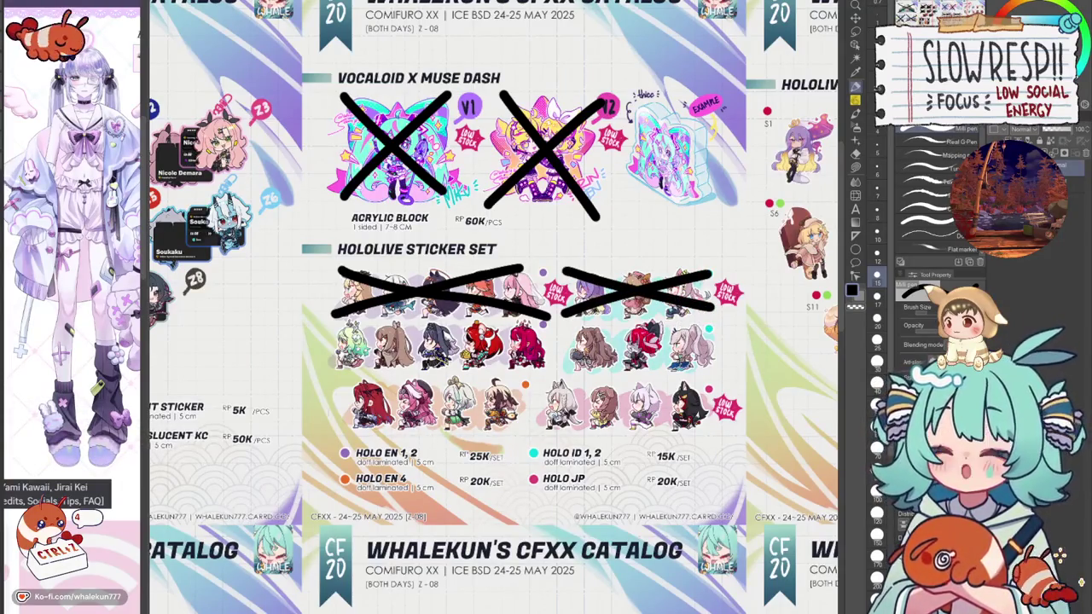
Cross out the bottom-left and bottom-right Hololive sticker groups.
drag(346, 427, 480, 393)
mouse_move(351, 384)
mouse_down()
mouse_move(510, 428)
mouse_move(709, 384)
mouse_up()
mouse_move(535, 381)
mouse_down()
mouse_move(712, 426)
mouse_move(584, 497)
mouse_up()
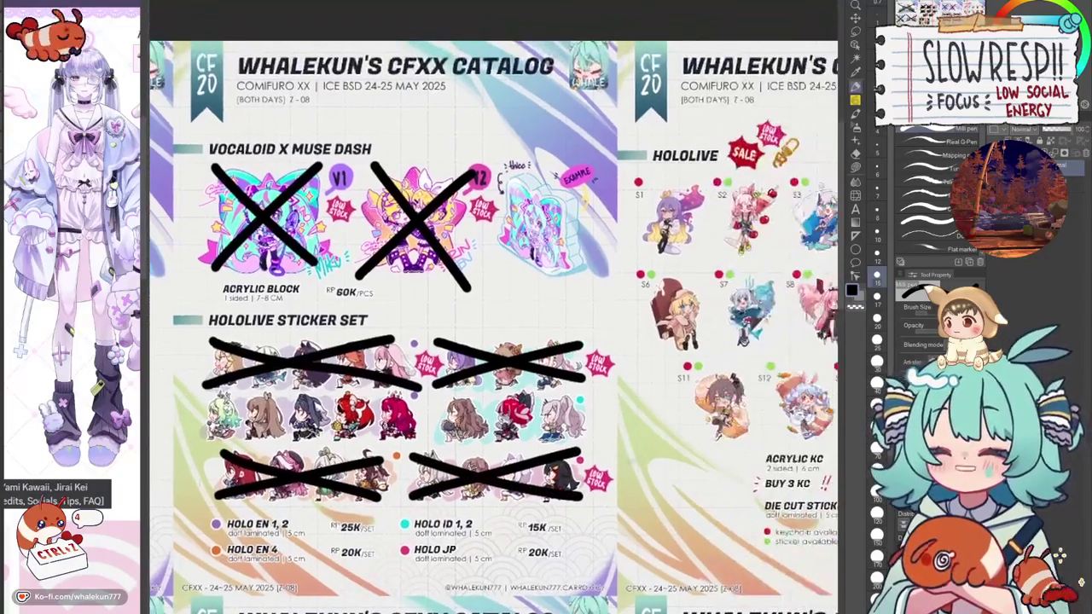
drag(705, 425, 662, 425)
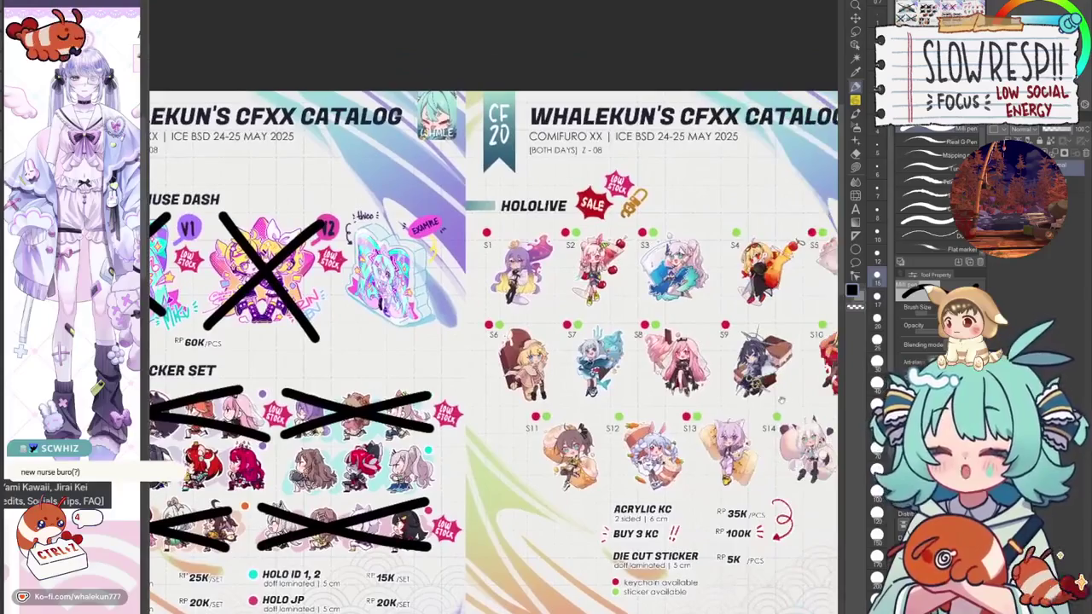
drag(726, 414, 498, 335)
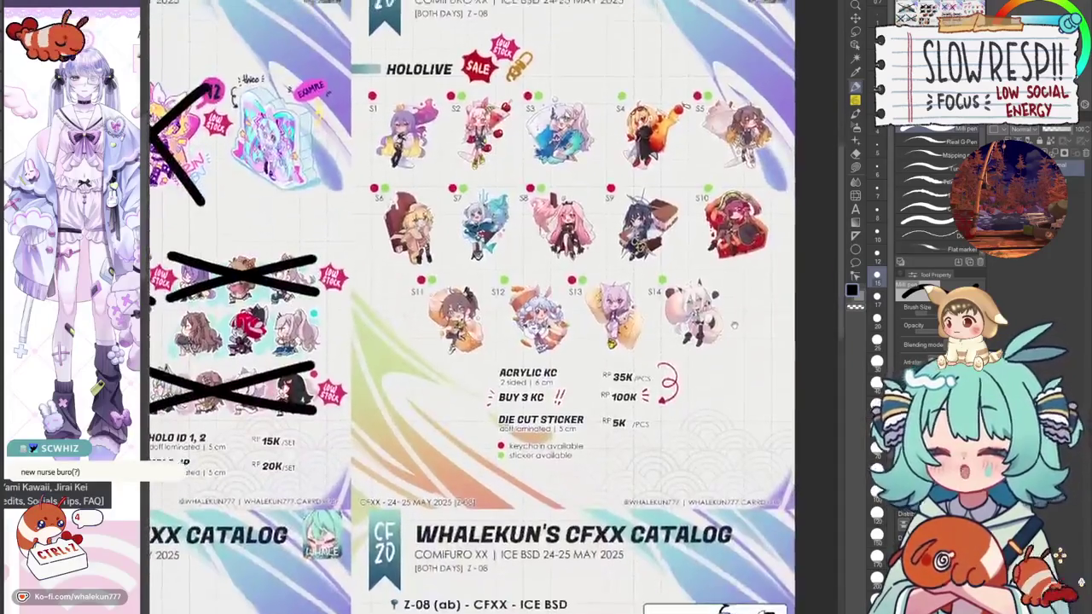
Bring the HOLOLIVE page into view and cross out the S1 sticker.
drag(733, 325, 725, 350)
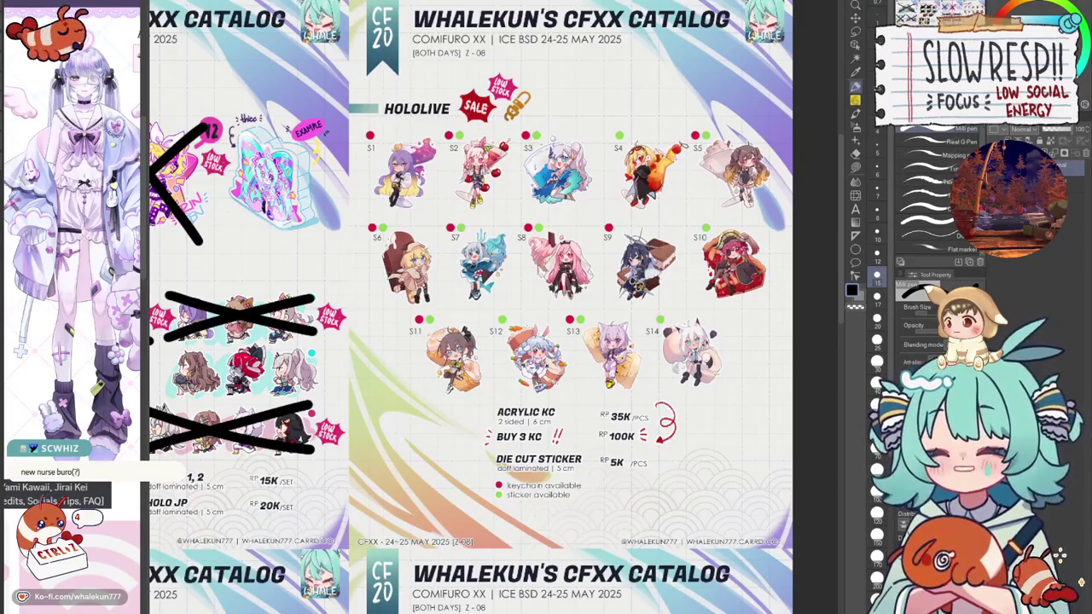
drag(554, 324, 528, 368)
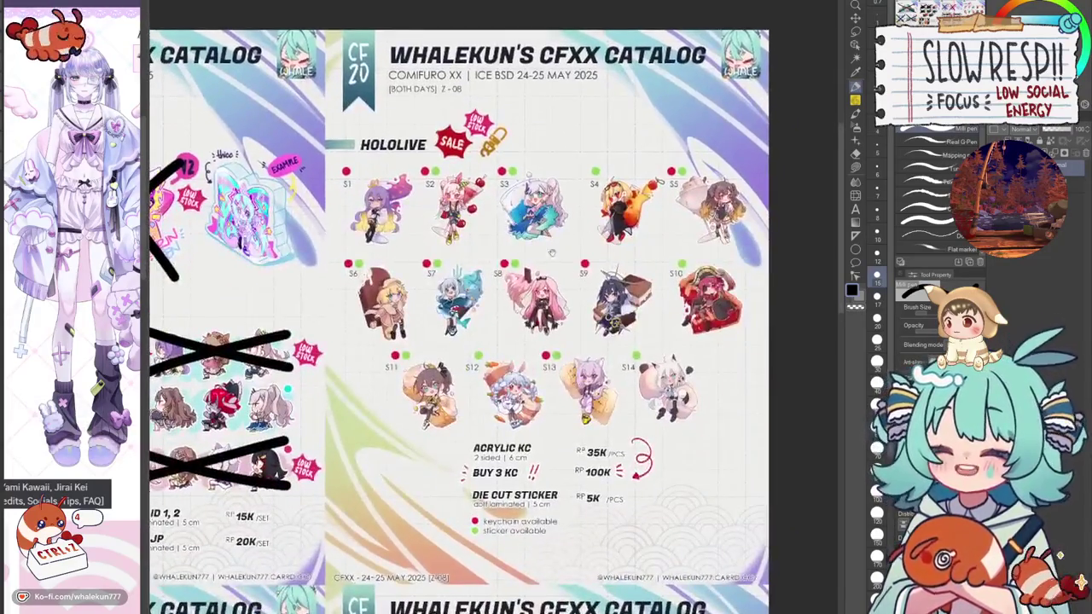
drag(556, 247, 588, 198)
mouse_move(373, 208)
mouse_down()
mouse_move(439, 139)
mouse_move(429, 205)
mouse_up()
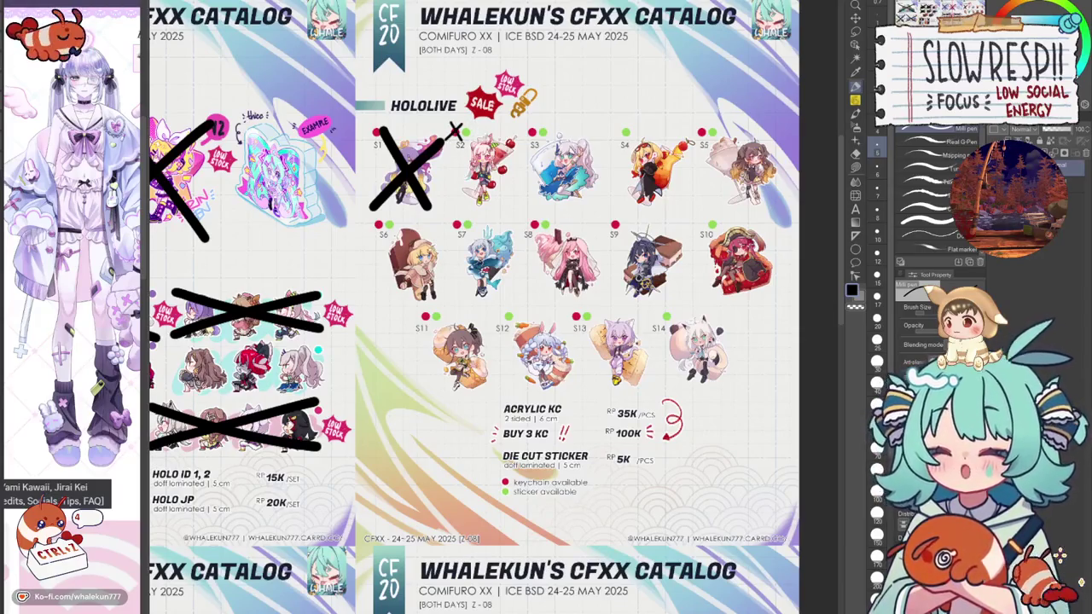
Set the brush size to 15 and draw a black X over the S6 item.
drag(509, 189, 483, 182)
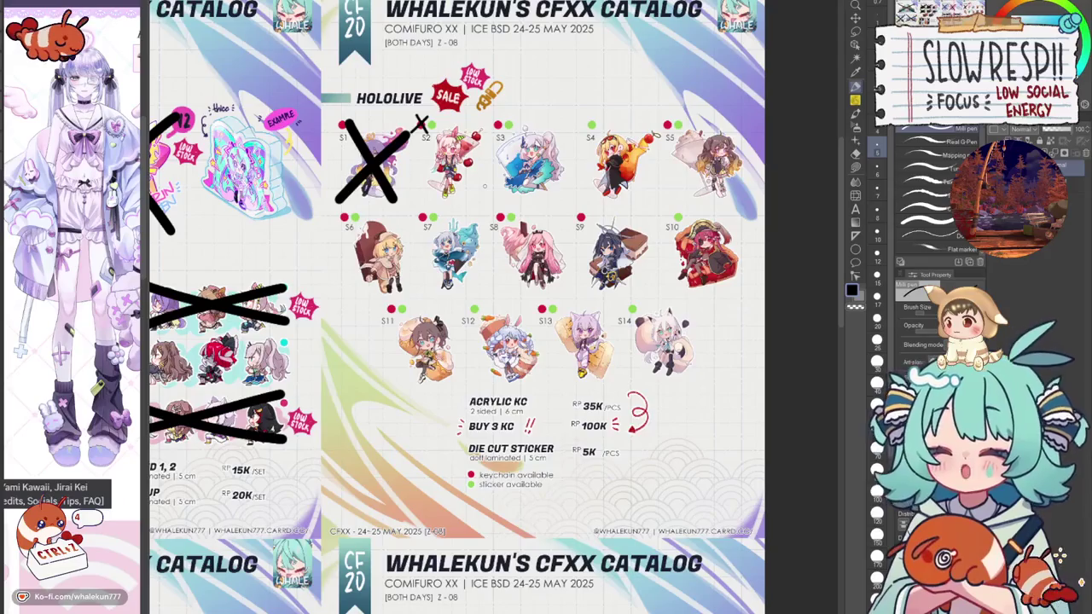
drag(420, 124, 424, 128)
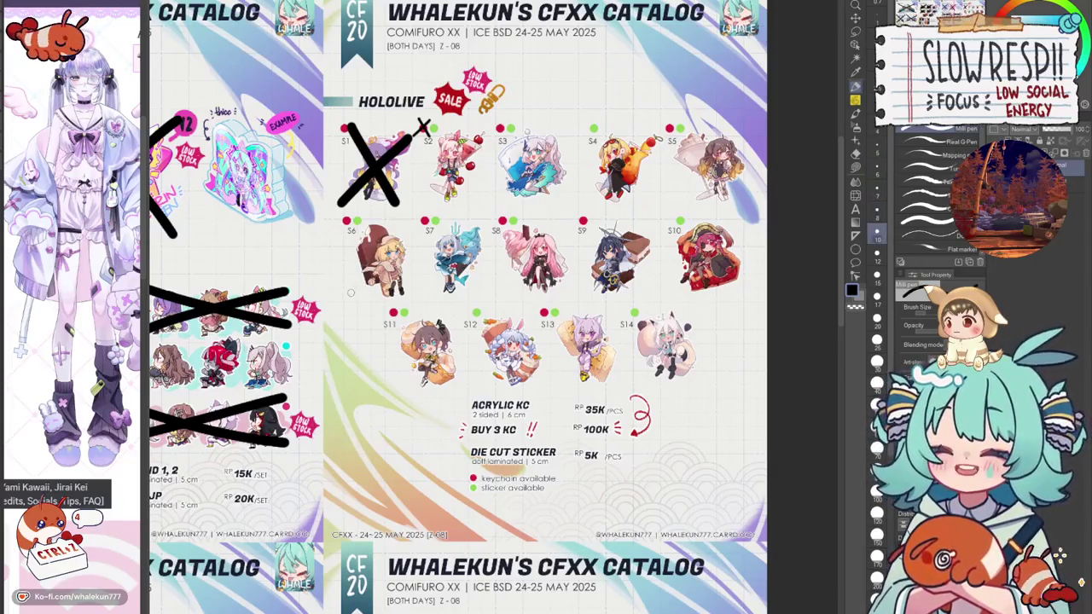
click(877, 275)
drag(344, 297, 408, 226)
drag(342, 218, 408, 297)
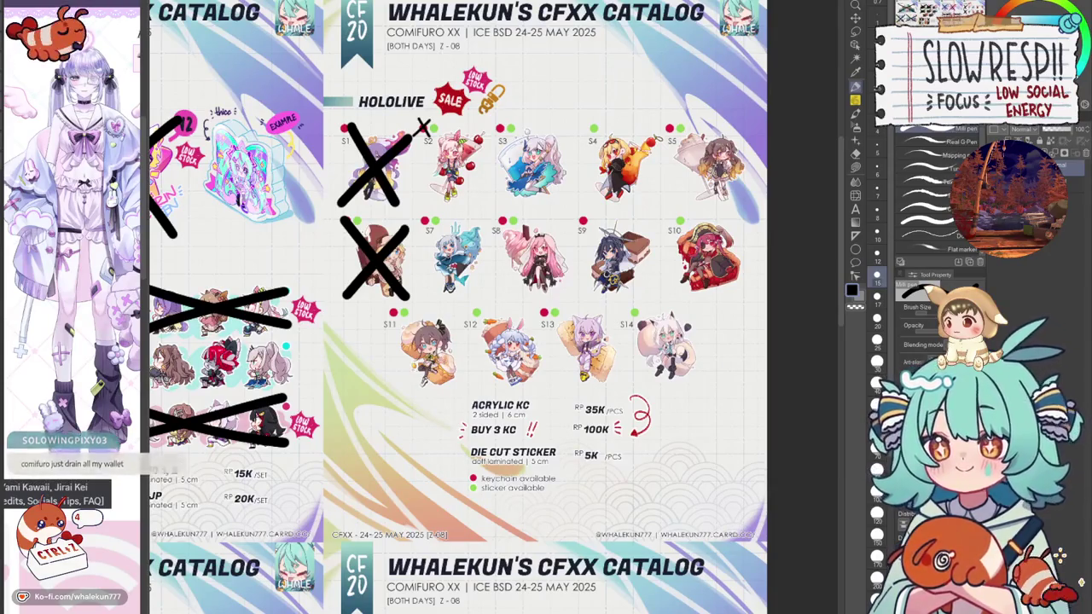
drag(432, 291, 491, 213)
Retrace the X over S6, then draw black X marks over the S3, S8 and S9 chibis.
drag(424, 212, 481, 292)
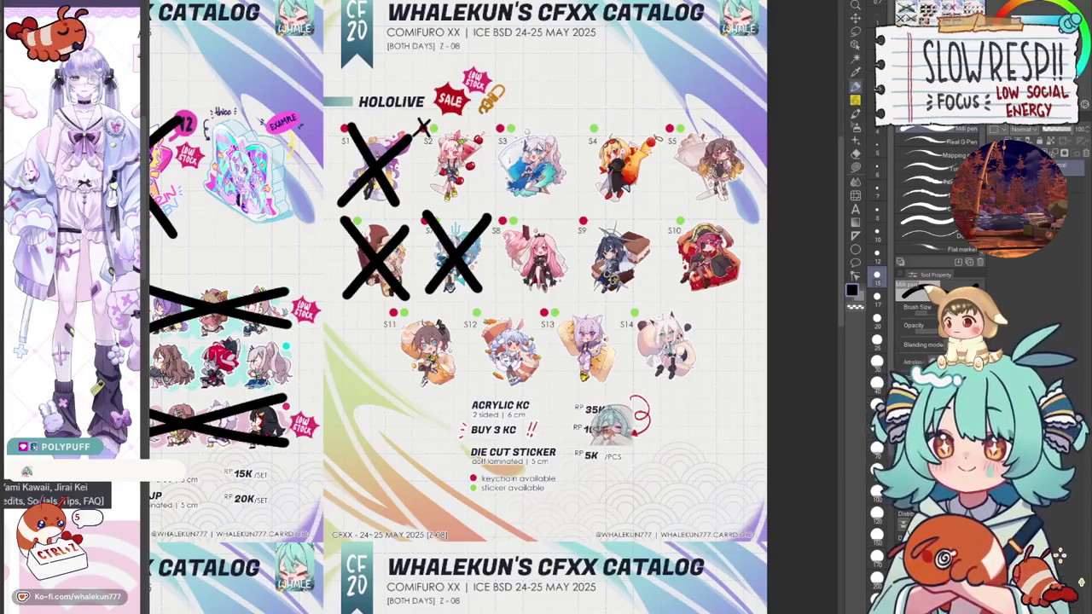
drag(492, 203, 572, 132)
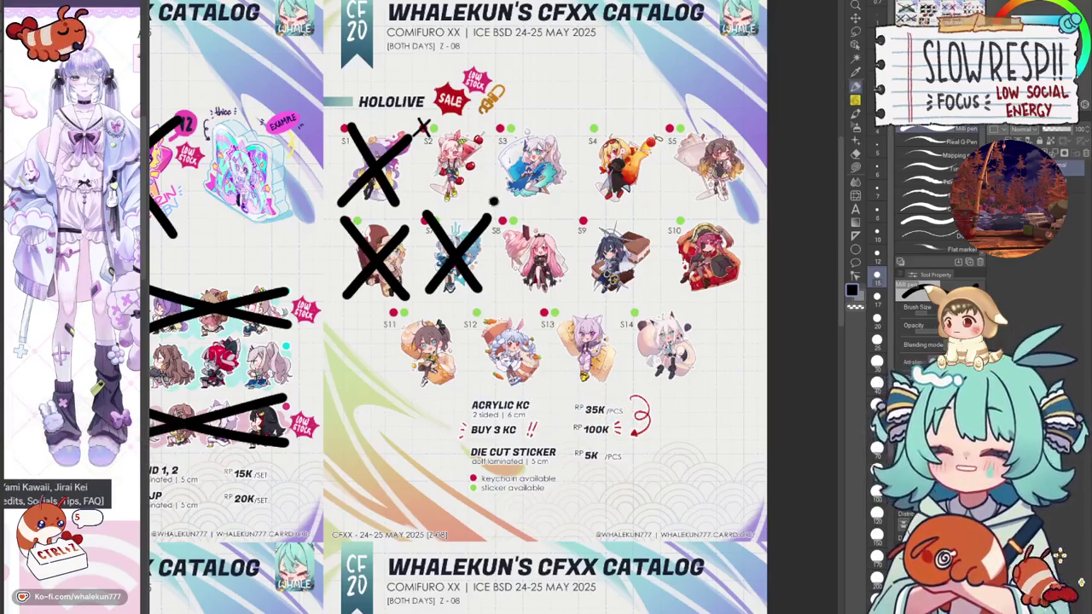
drag(490, 120, 567, 200)
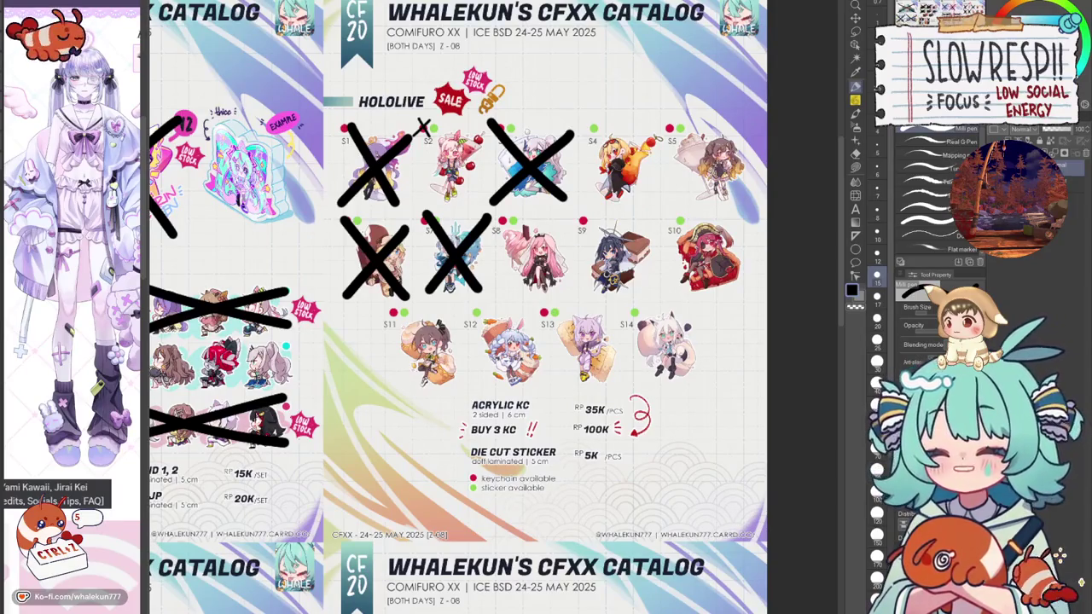
drag(505, 294, 573, 222)
mouse_move(502, 215)
mouse_down()
mouse_move(563, 292)
mouse_move(645, 225)
mouse_move(650, 302)
mouse_up()
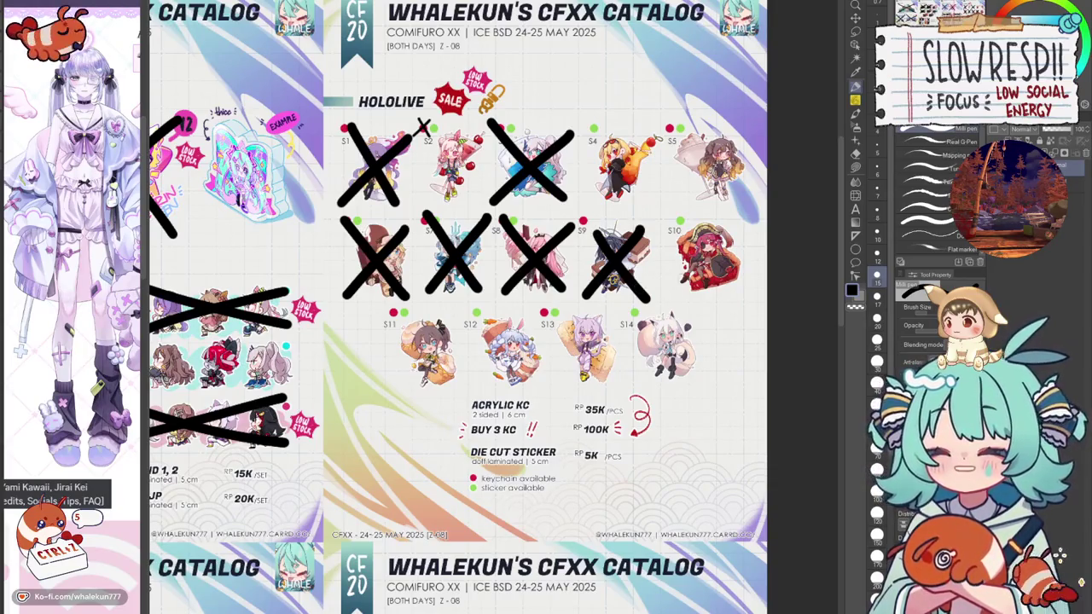
Cross out S10, then with a smaller brush put a tiny X on S13's keychain dot.
drag(670, 295, 746, 224)
drag(671, 218, 740, 299)
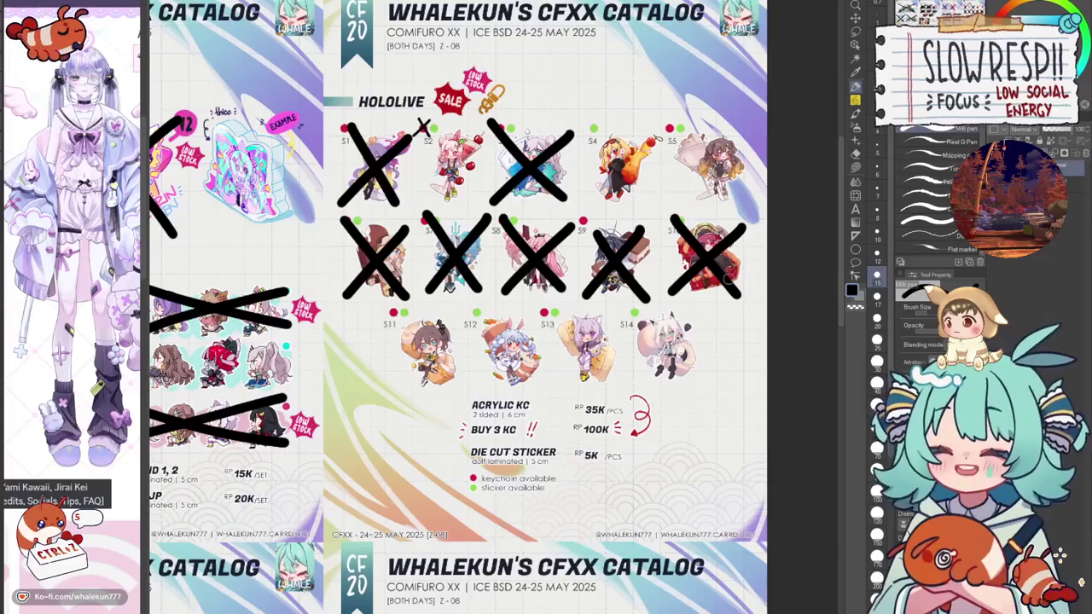
key(bracketleft)
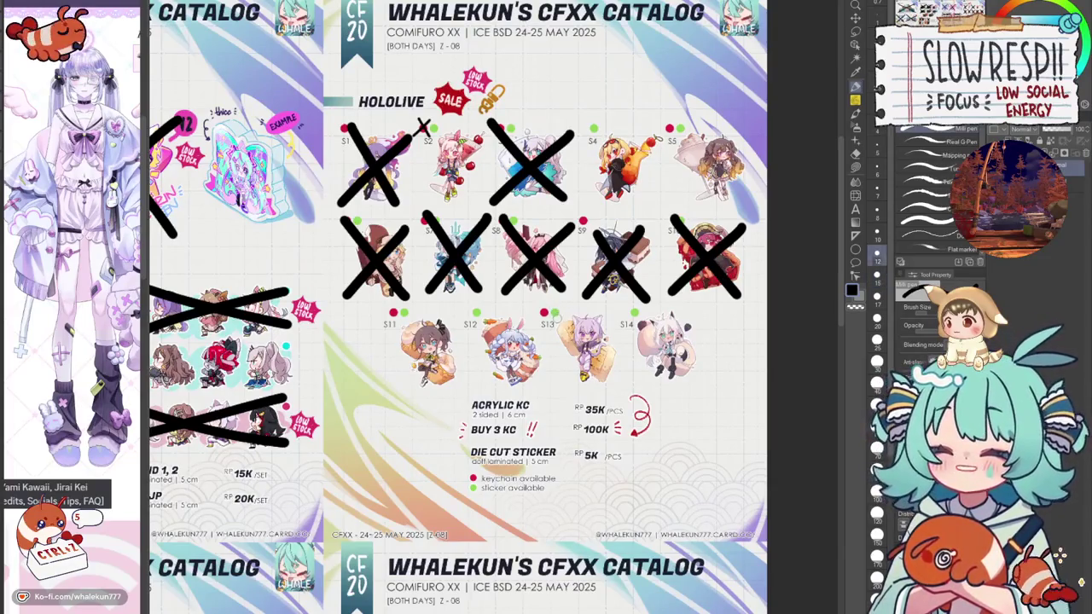
key(bracketleft)
key(bracketleft)
drag(550, 308, 561, 319)
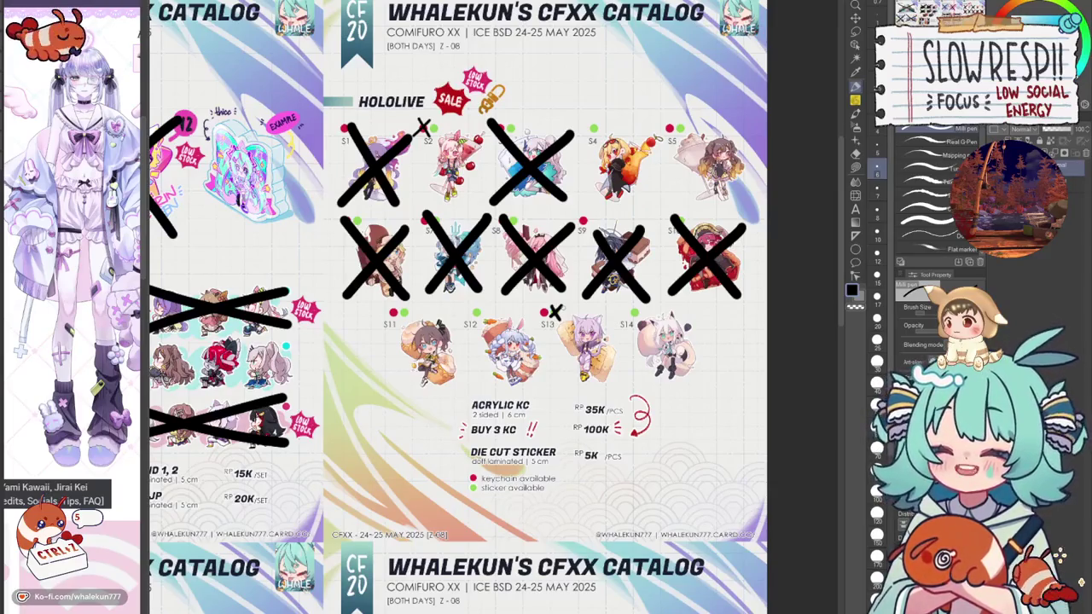
Restore brush size 15 and draw a black X over S14.
key(bracketright)
key(bracketright)
key(bracketright)
key(bracketright)
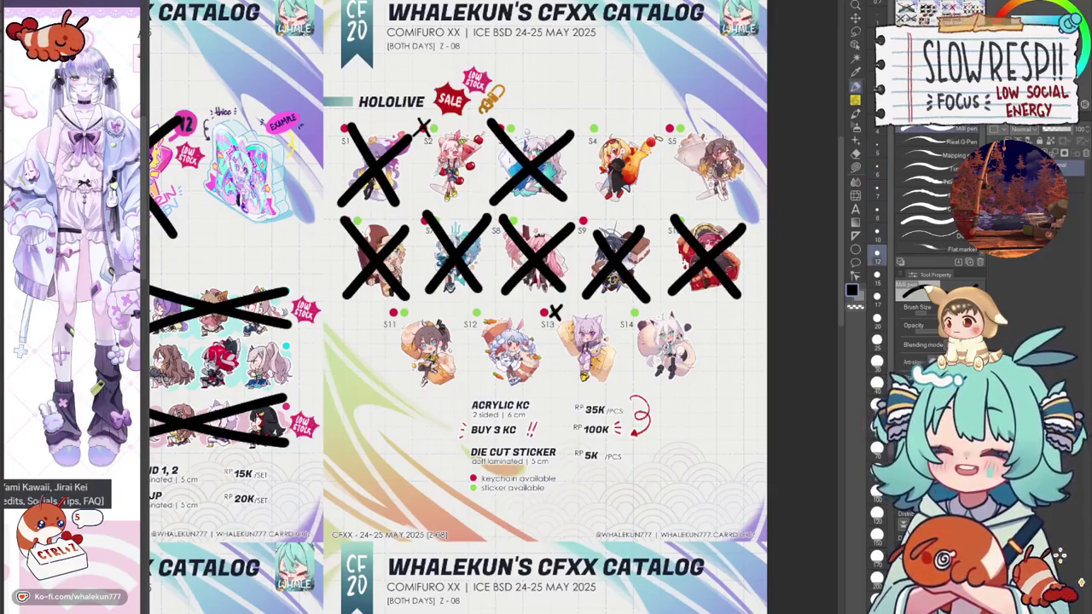
key(bracketright)
mouse_move(633, 381)
mouse_down()
mouse_move(691, 318)
mouse_move(697, 383)
mouse_up()
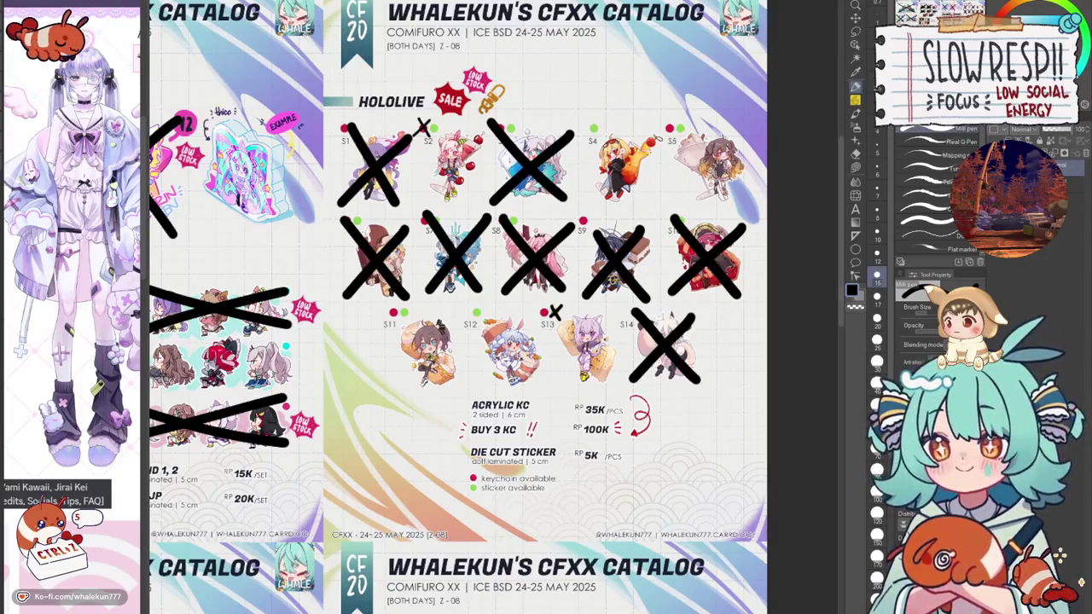
scroll(444, 325, down, 3)
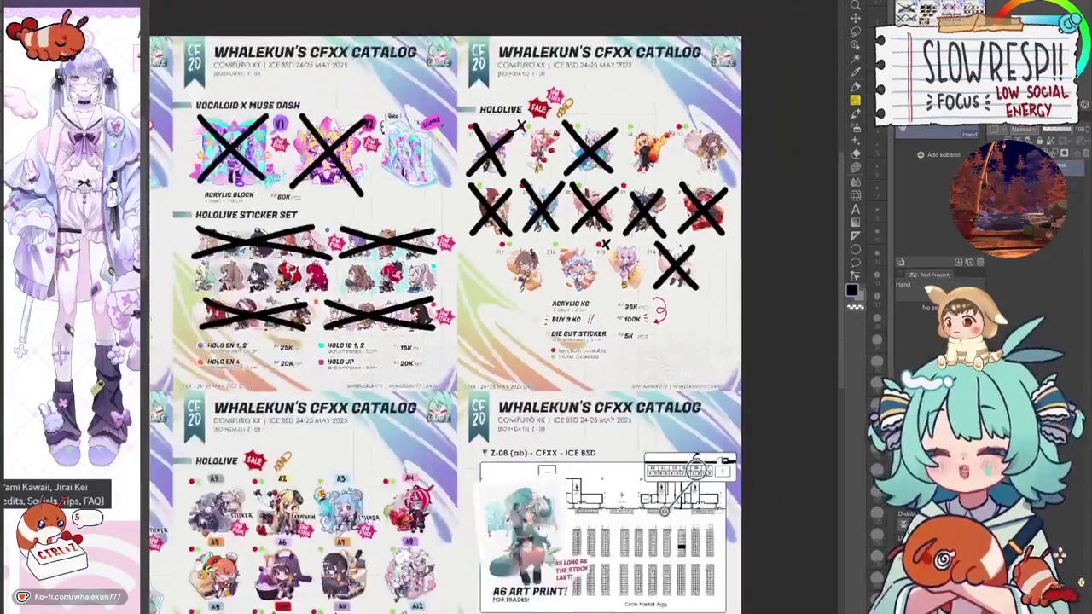
Zoom in and center the Genshin Impact page, then switch back to the pen.
scroll(443, 324, down, 2)
scroll(444, 324, up, 1)
drag(444, 341, 508, 244)
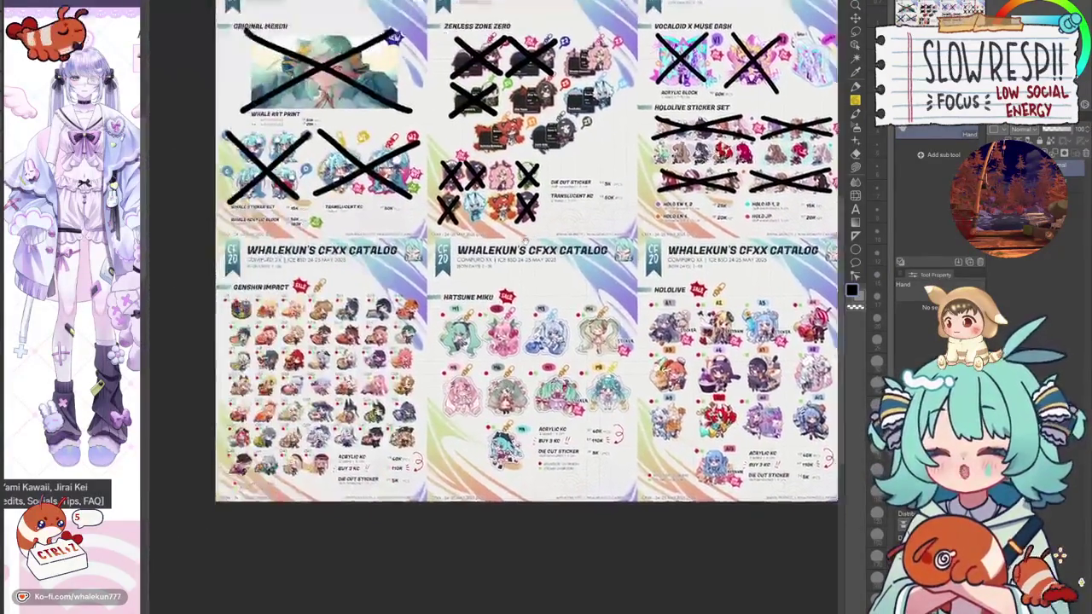
scroll(264, 410, up, 1)
scroll(265, 410, up, 1)
scroll(264, 410, up, 1)
scroll(264, 410, up, 1)
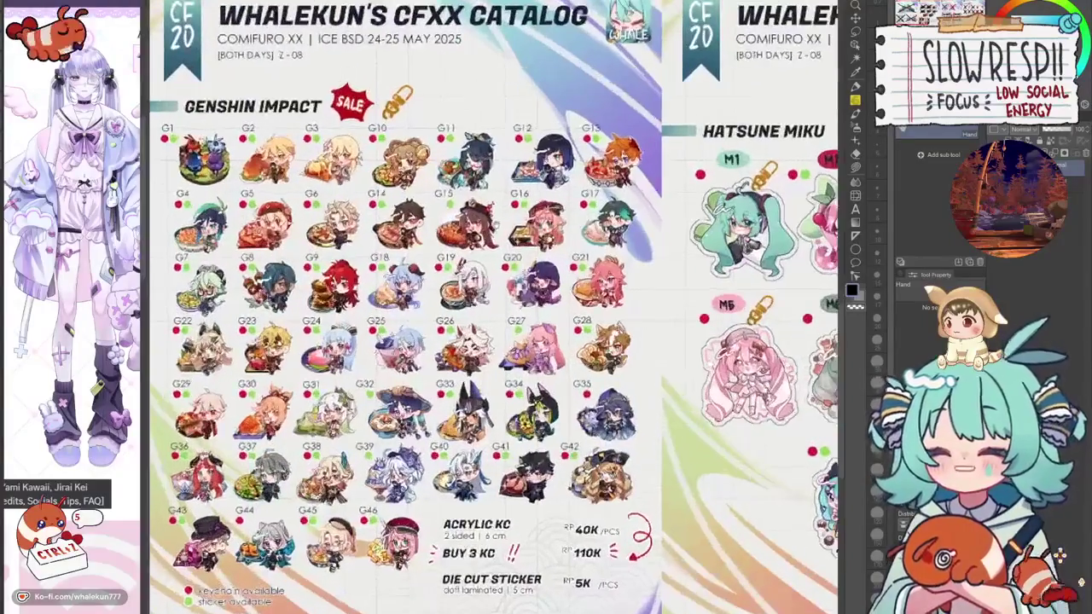
drag(444, 341, 465, 329)
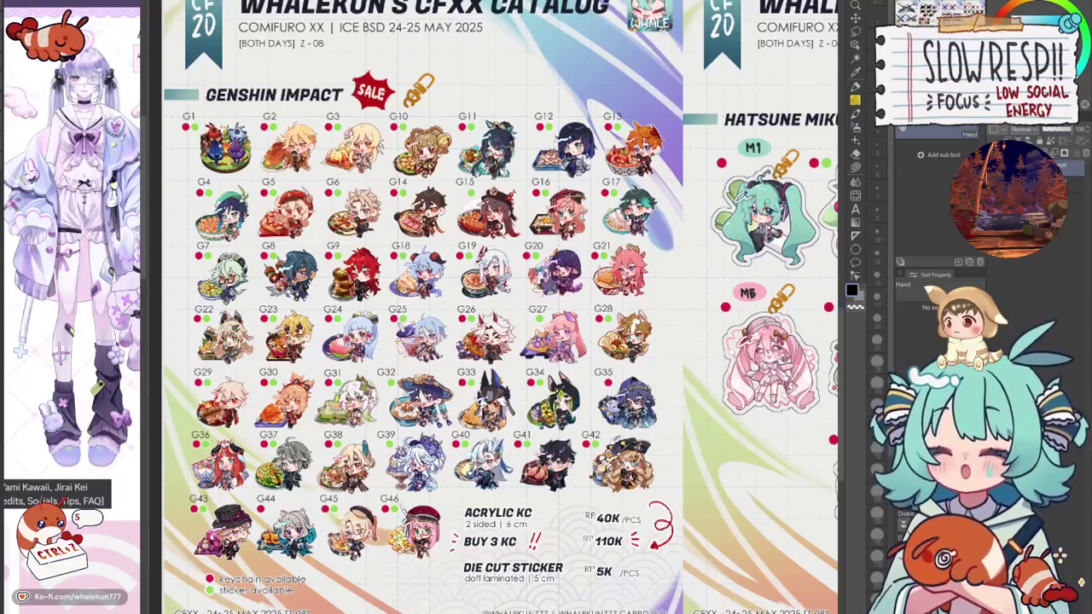
key(p)
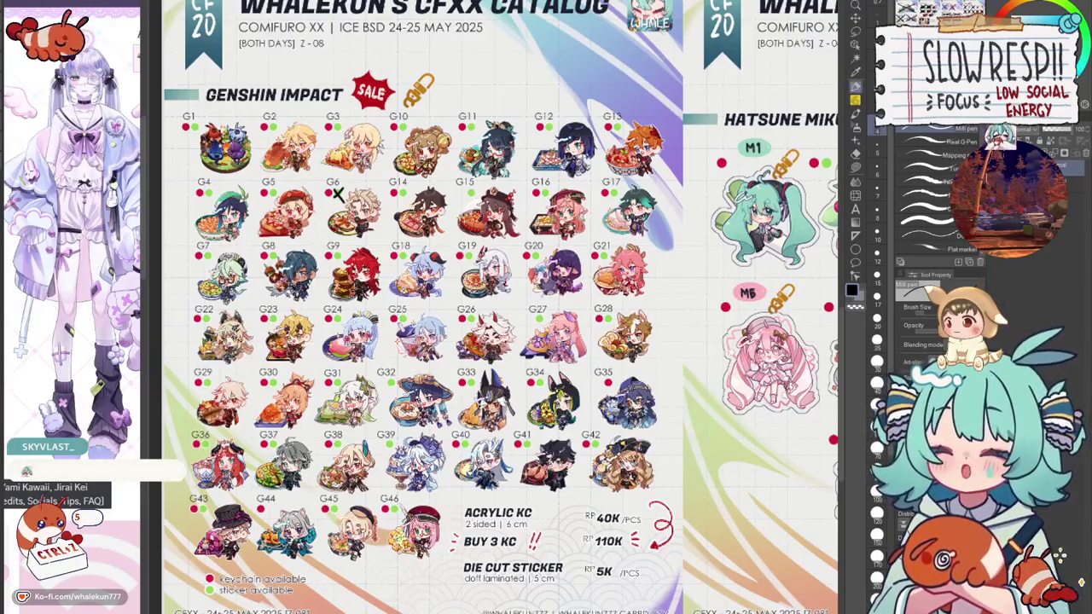
Put small X's by G13 and G26 and cross out G39 and G15.
drag(612, 121, 624, 134)
drag(624, 121, 612, 134)
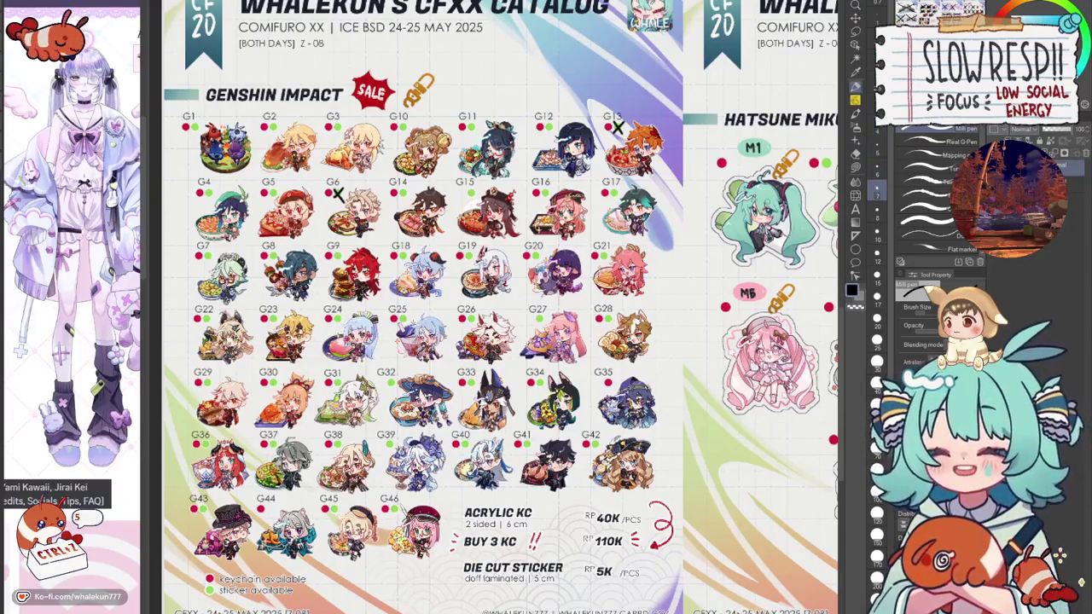
mouse_move(381, 486)
mouse_down()
mouse_move(442, 437)
mouse_move(442, 491)
mouse_up()
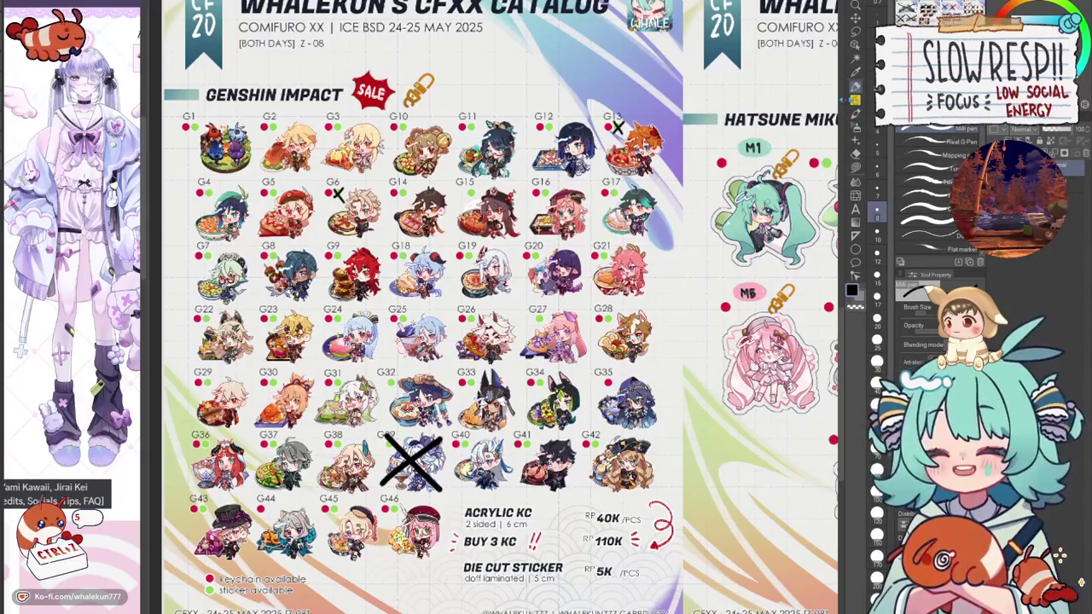
mouse_move(454, 234)
mouse_down()
mouse_move(517, 184)
mouse_move(519, 237)
mouse_up()
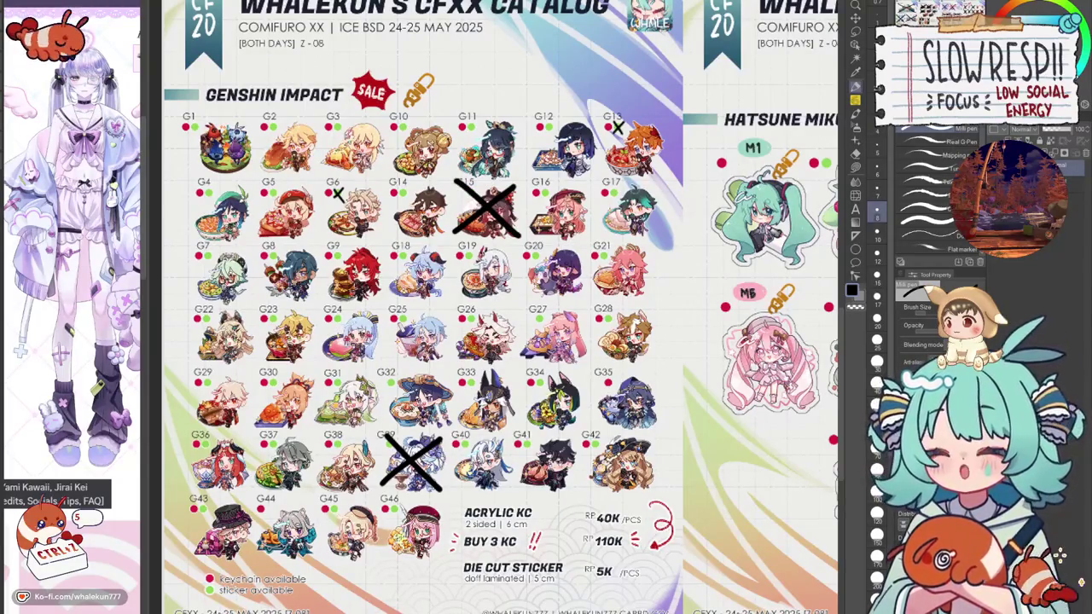
drag(465, 315, 466, 327)
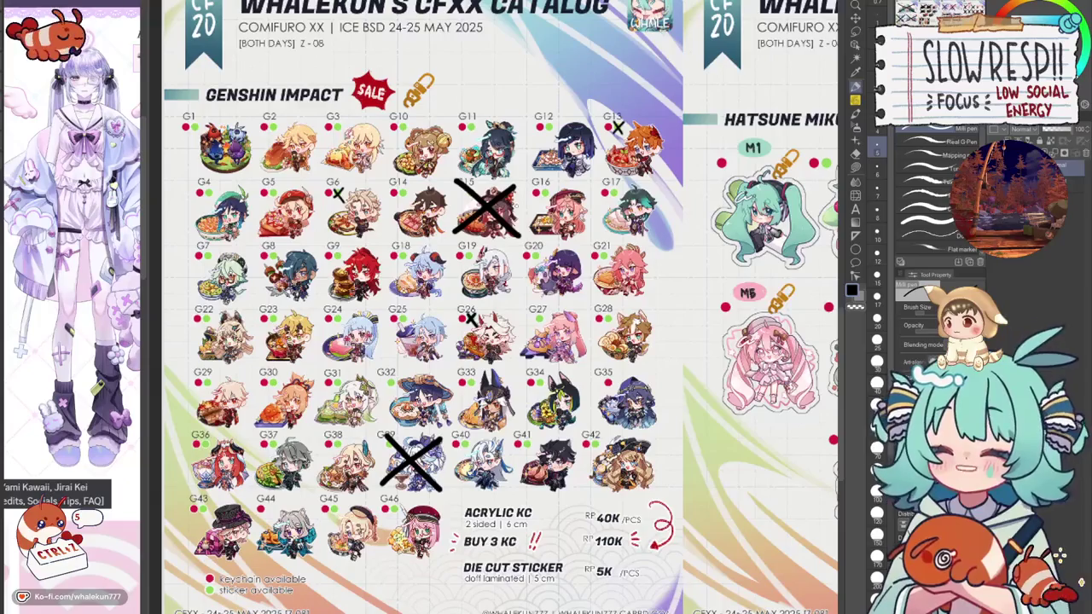
Cross out G27 and add small X's by G22, G3, G21 and G42.
drag(200, 313, 211, 325)
drag(211, 313, 199, 324)
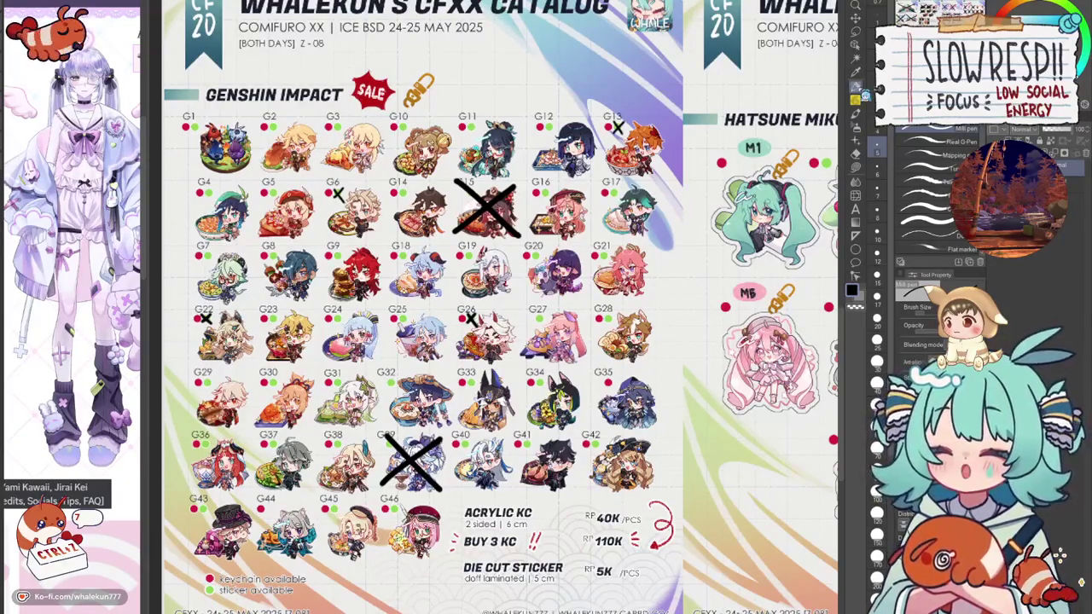
mouse_move(519, 363)
mouse_down()
mouse_move(577, 311)
mouse_move(580, 366)
mouse_up()
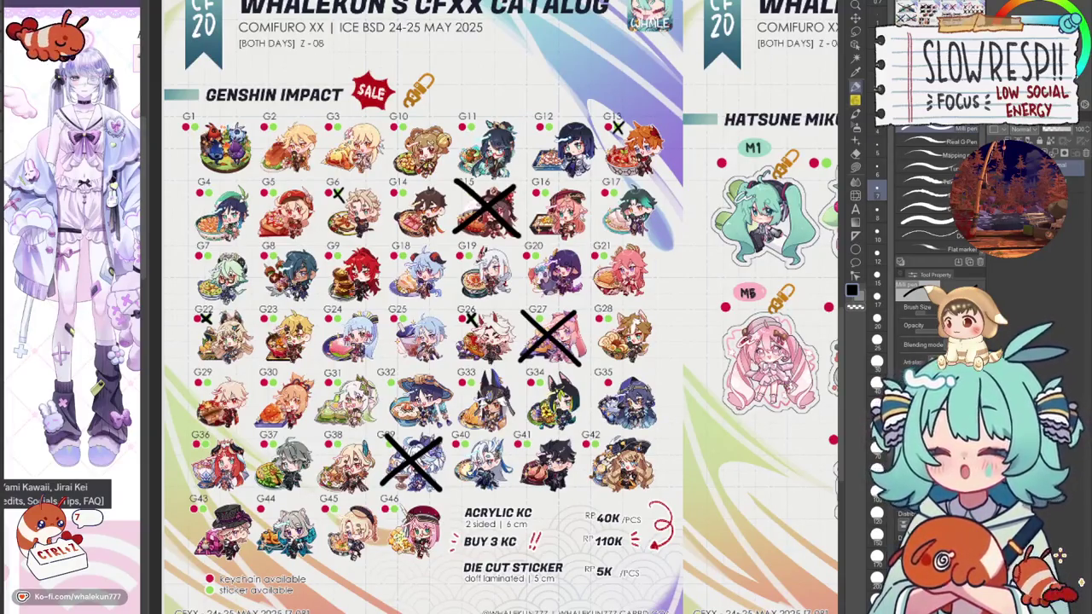
mouse_move(338, 128)
mouse_down()
mouse_move(332, 135)
mouse_move(342, 134)
mouse_up()
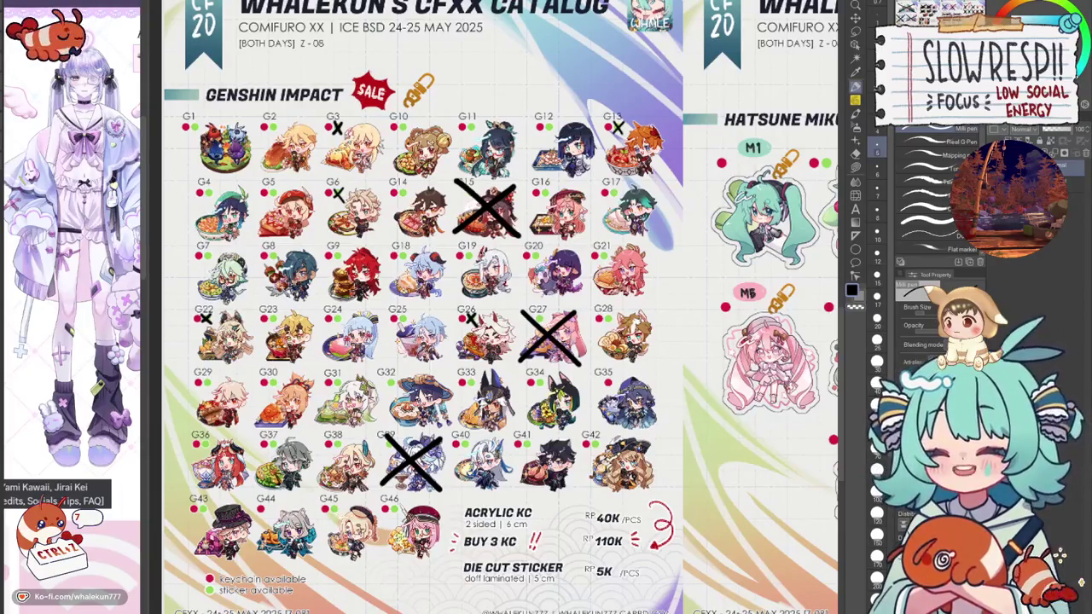
mouse_move(600, 250)
mouse_down()
mouse_move(609, 261)
mouse_move(600, 261)
mouse_up()
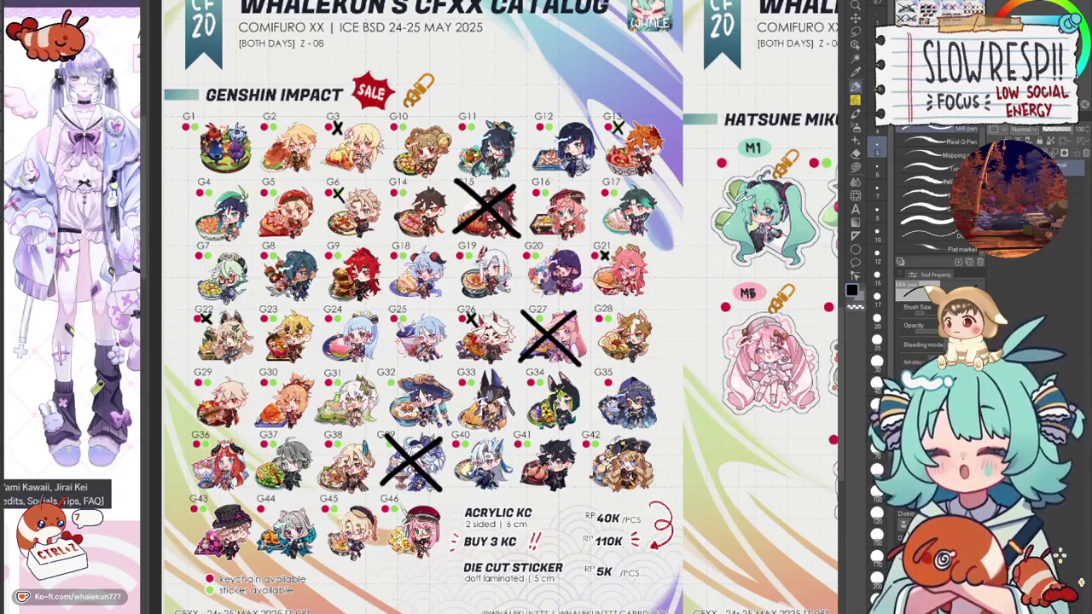
click(859, 90)
mouse_move(579, 437)
mouse_down()
mouse_move(591, 450)
mouse_move(580, 450)
mouse_up()
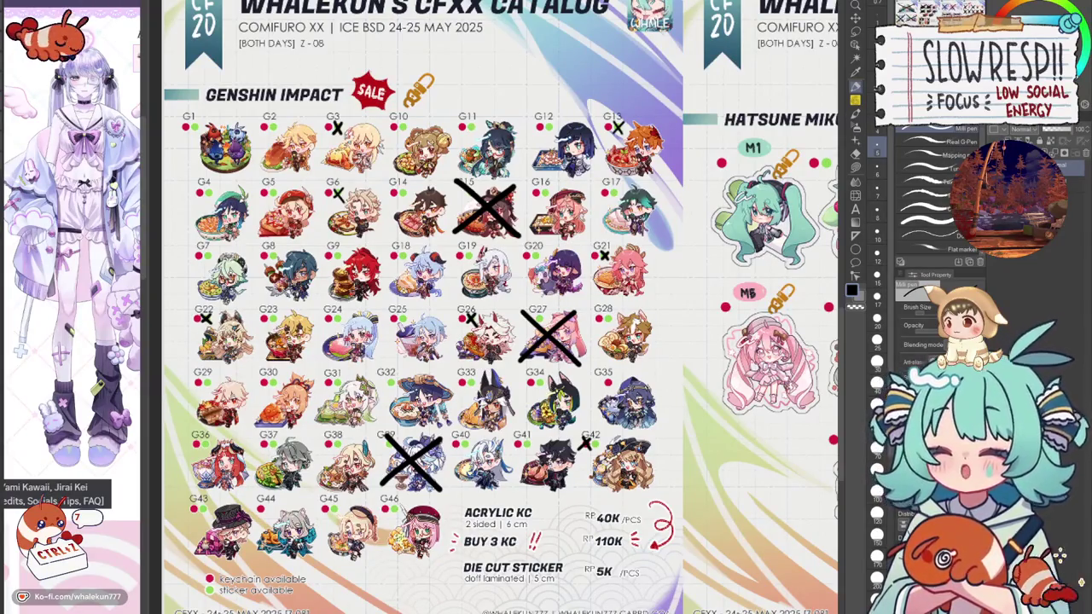
drag(725, 256, 256, 273)
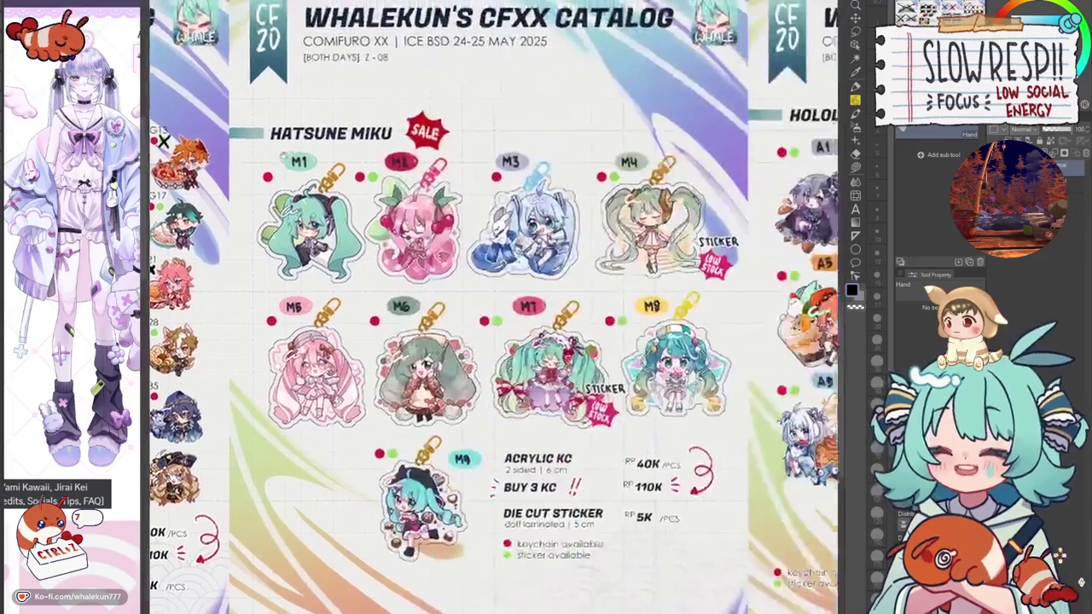
Bring the Hatsune Miku page into full view and switch to the pen.
scroll(495, 308, down, 1)
scroll(495, 273, down, 2)
drag(495, 256, 397, 410)
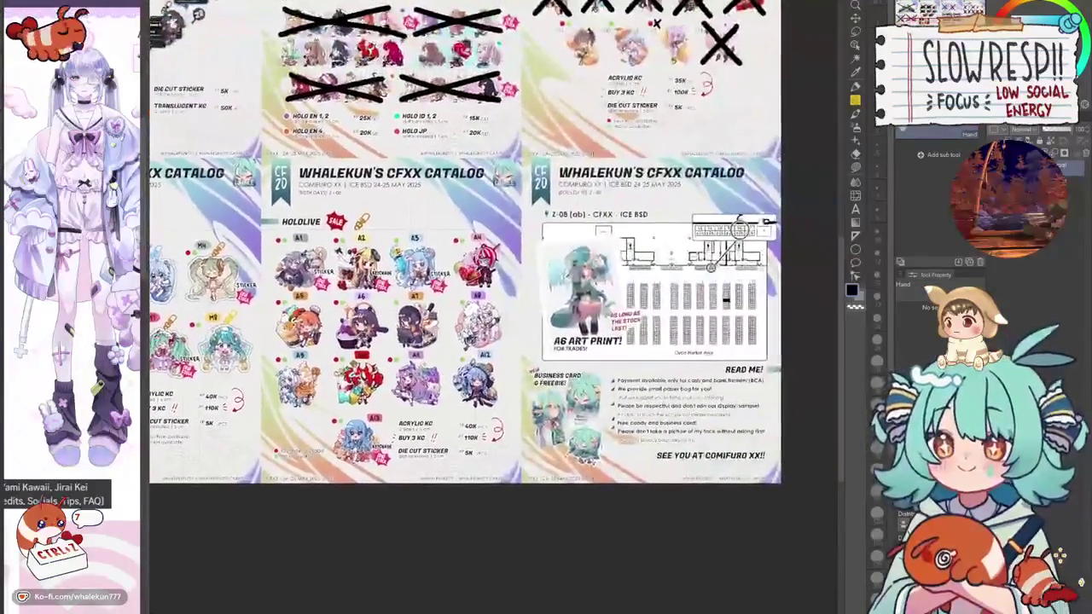
scroll(495, 290, up, 2)
drag(495, 342, 495, 222)
scroll(495, 307, up, 2)
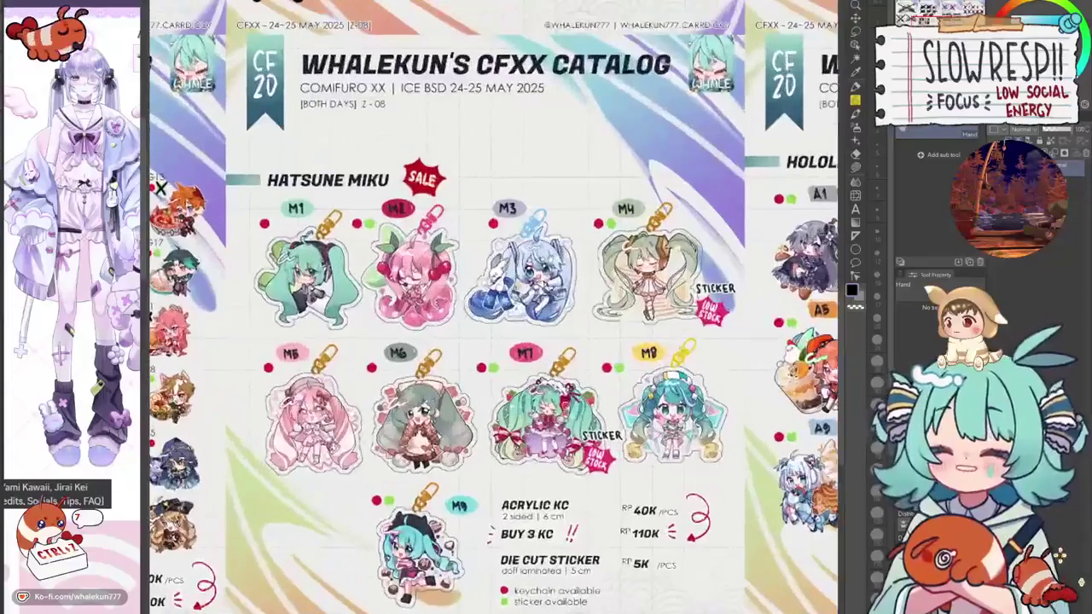
scroll(495, 307, up, 1)
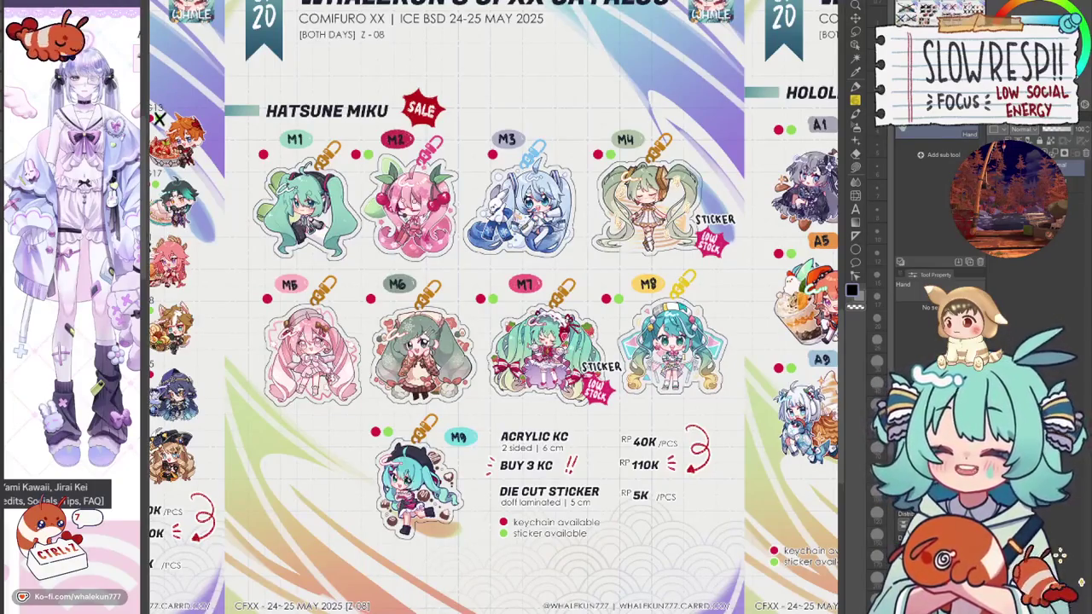
key(p)
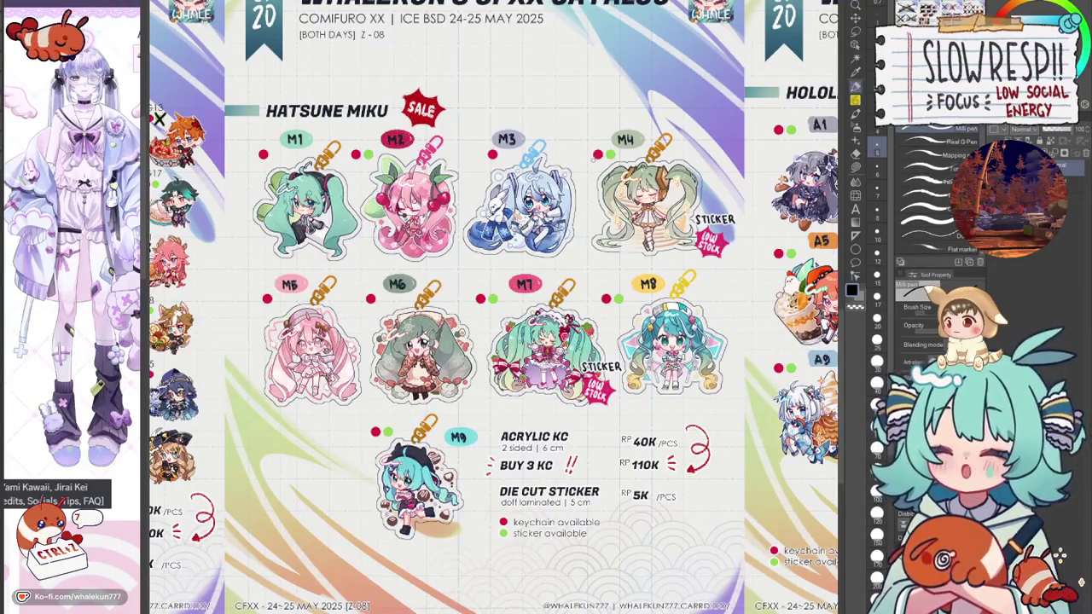
At brush size about 8, draw black X marks over the M4 and M1 charms.
click(876, 209)
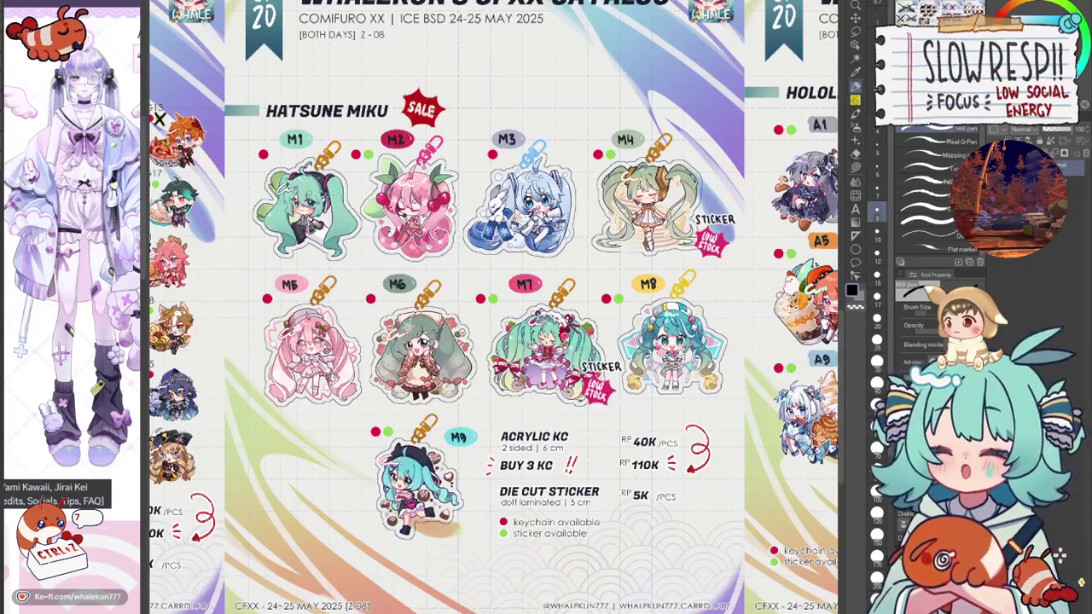
drag(589, 252, 708, 145)
drag(593, 139, 715, 246)
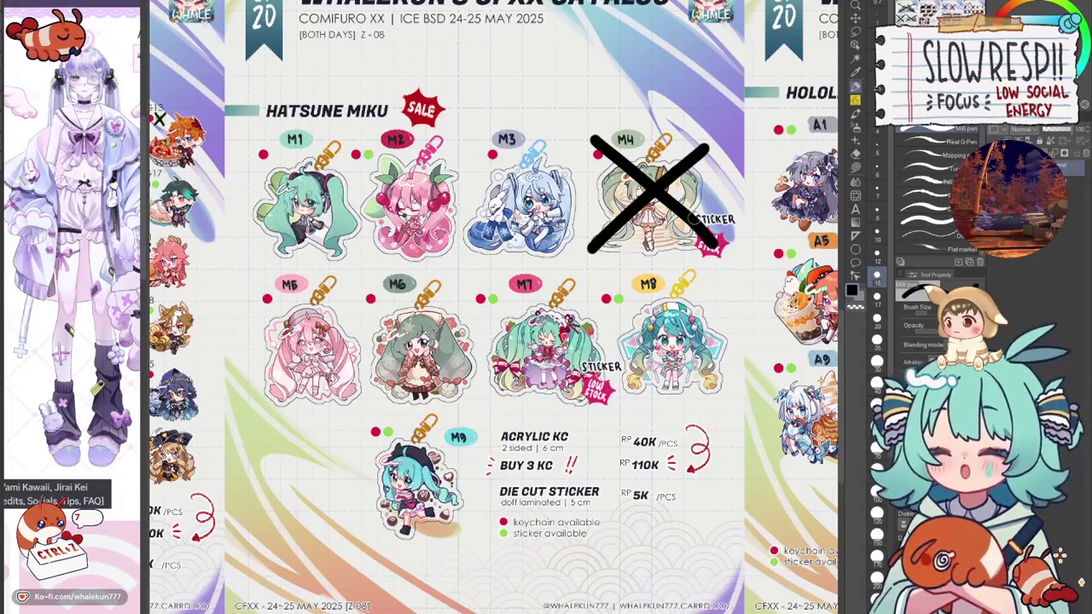
drag(256, 254, 345, 155)
drag(254, 135, 345, 261)
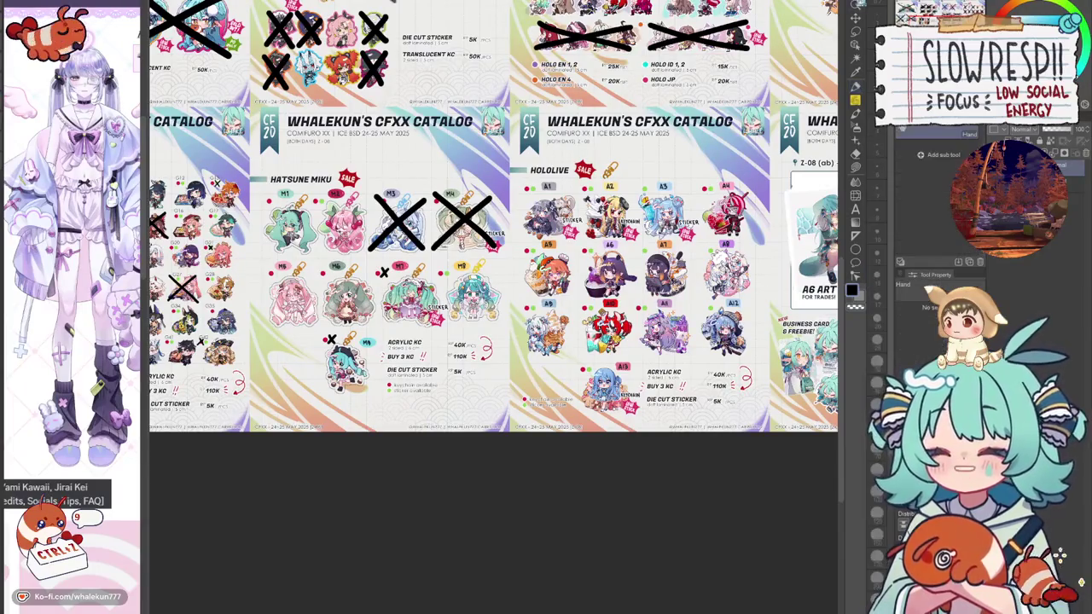
scroll(768, 239, up, 3)
Zoom and scroll to the second Hololive page and switch to the pen.
scroll(768, 239, up, 3)
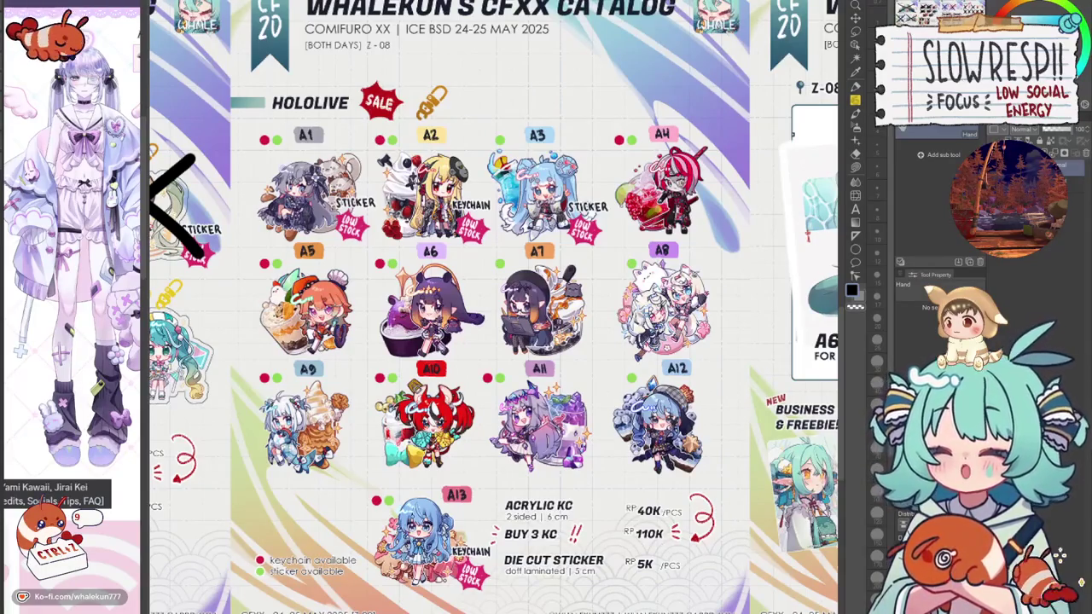
scroll(493, 307, left, 5)
scroll(493, 307, left, 5)
scroll(494, 307, left, 5)
scroll(493, 307, down, 3)
scroll(494, 307, right, 5)
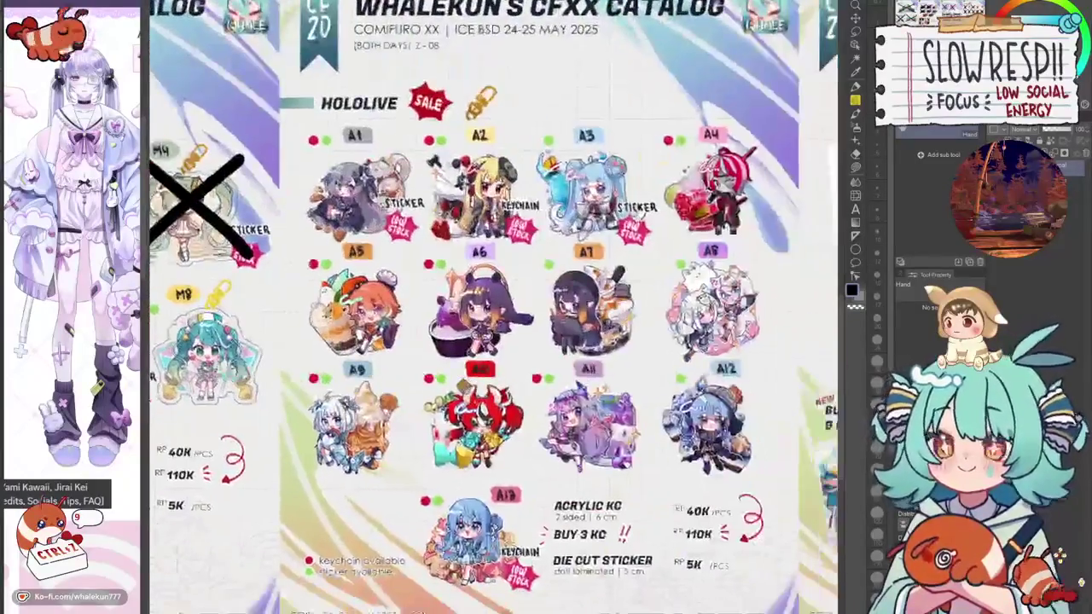
scroll(493, 307, right, 5)
scroll(493, 307, up, 3)
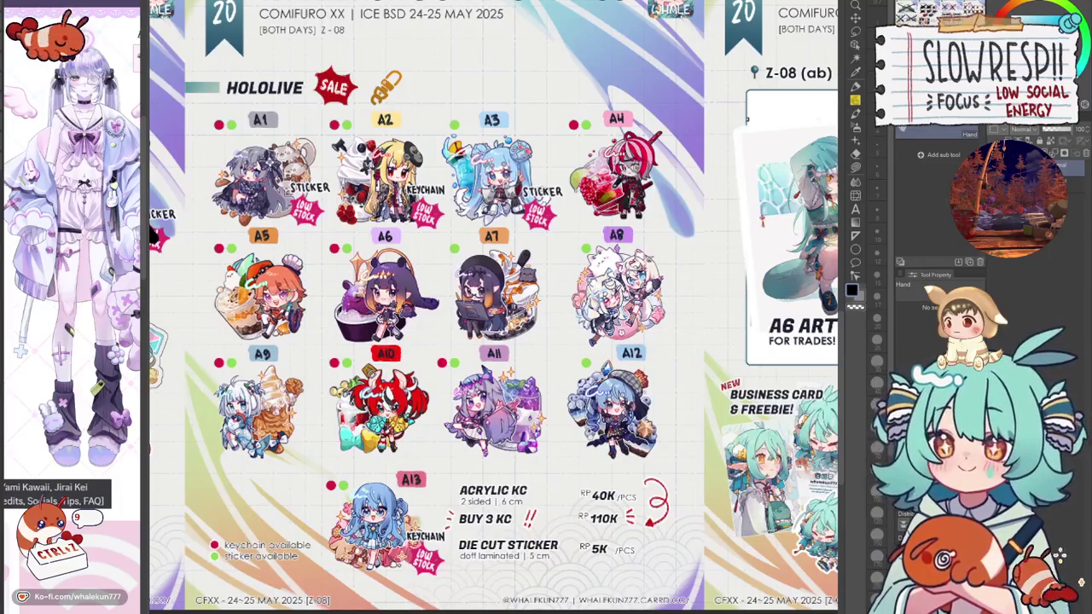
key(p)
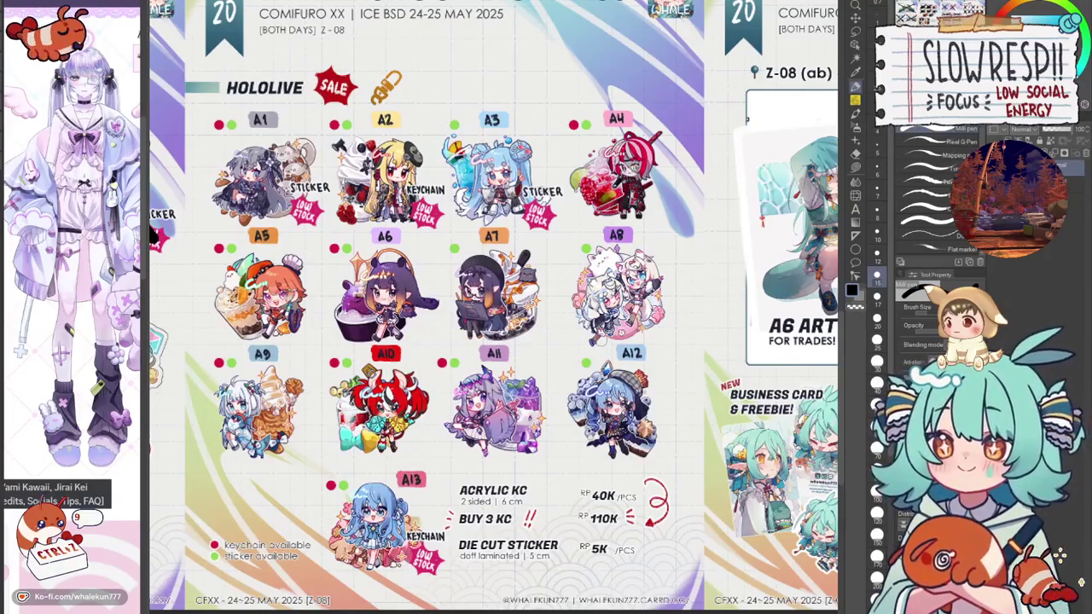
mouse_move(606, 341)
mouse_down()
mouse_move(621, 318)
mouse_move(629, 345)
mouse_up()
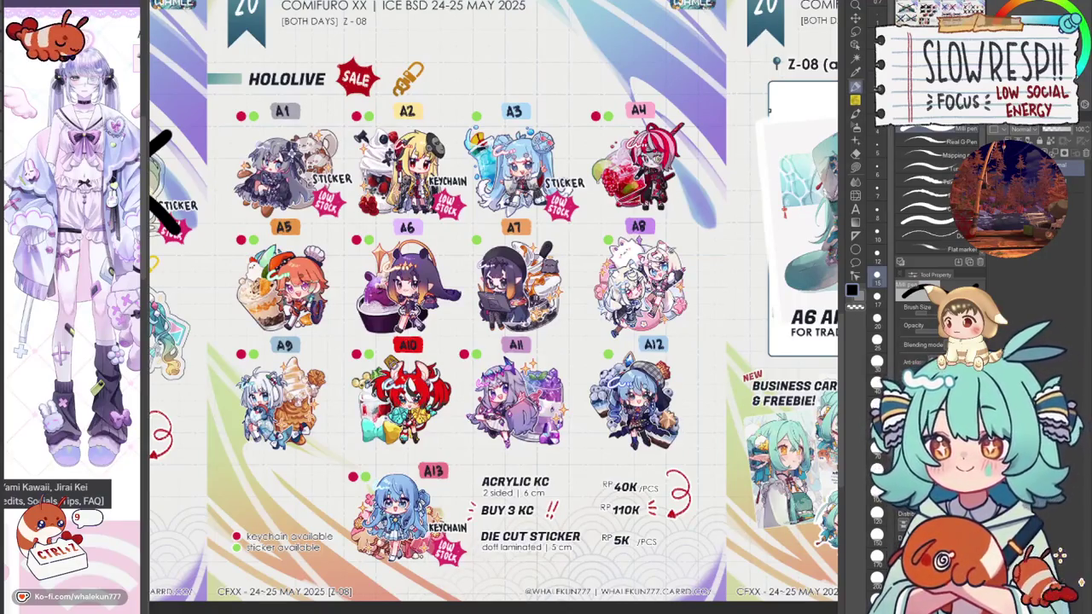
Cross out A3 and A12, then with a smaller brush mark a small x beside A11.
drag(471, 215, 568, 119)
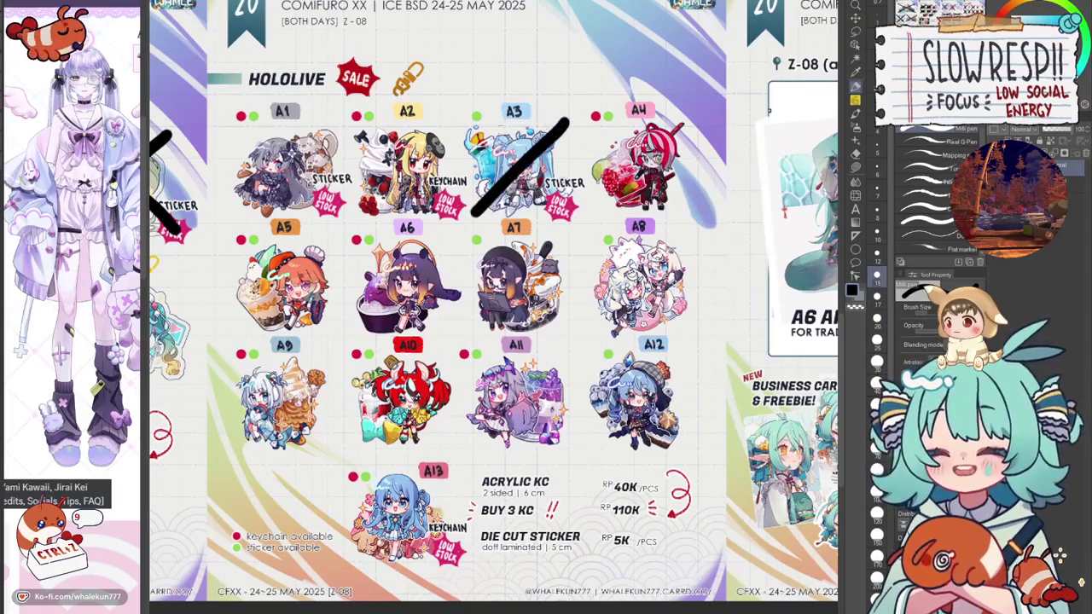
drag(469, 107, 567, 222)
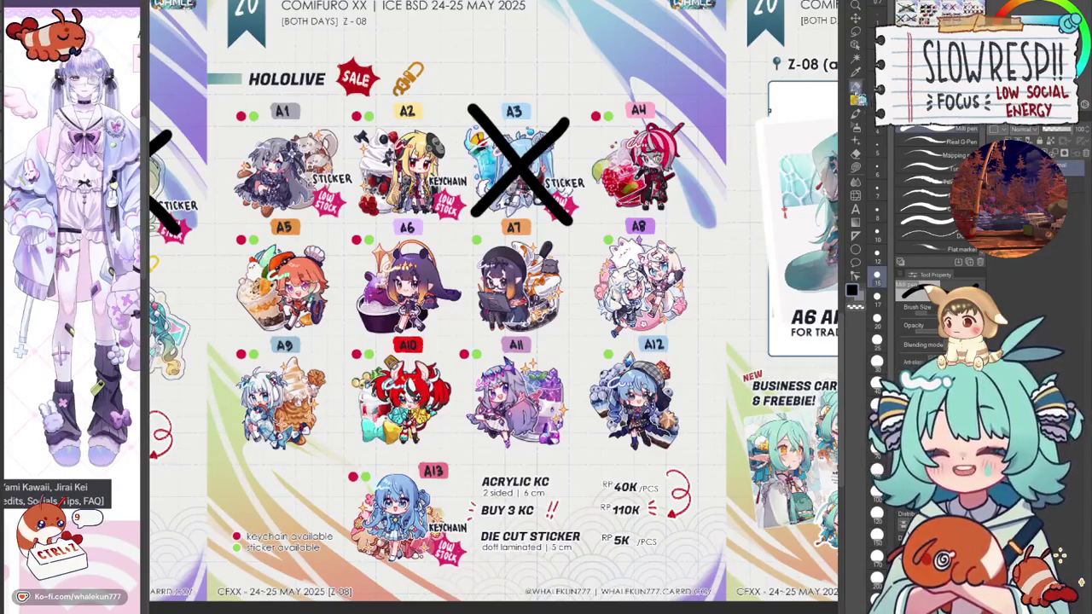
drag(595, 444, 683, 349)
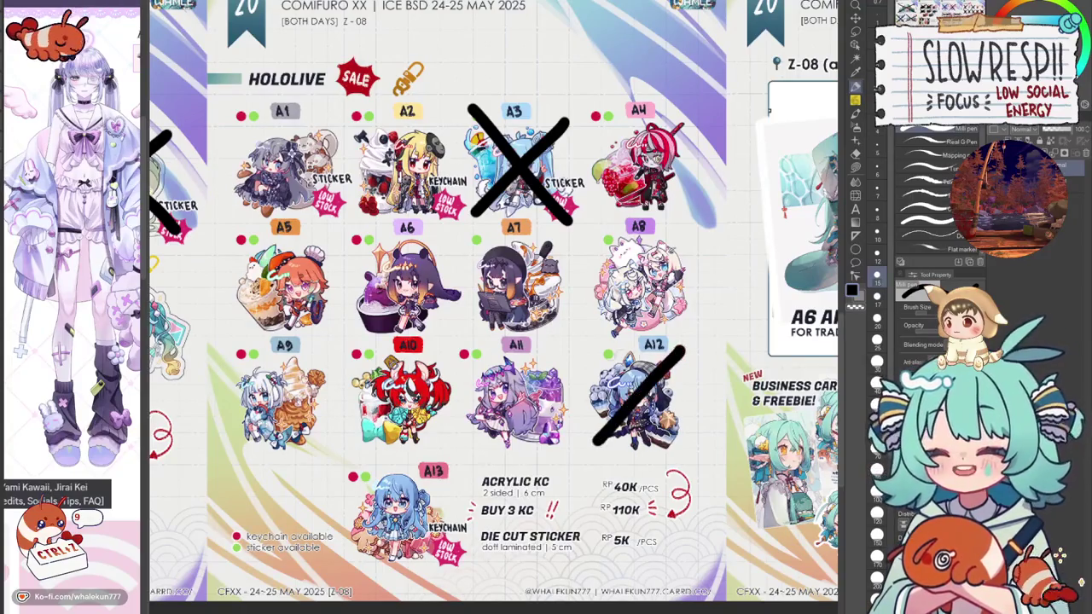
drag(594, 348, 682, 452)
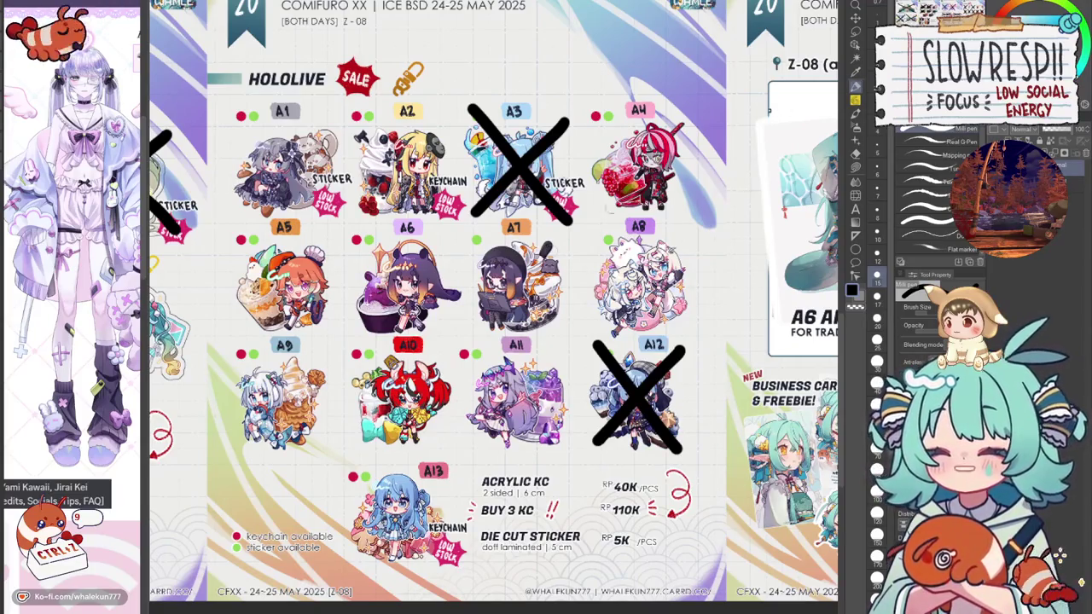
key(bracketleft)
key(bracketleft)
key(bracketleft)
mouse_move(469, 347)
mouse_down()
mouse_move(487, 366)
mouse_move(470, 366)
mouse_up()
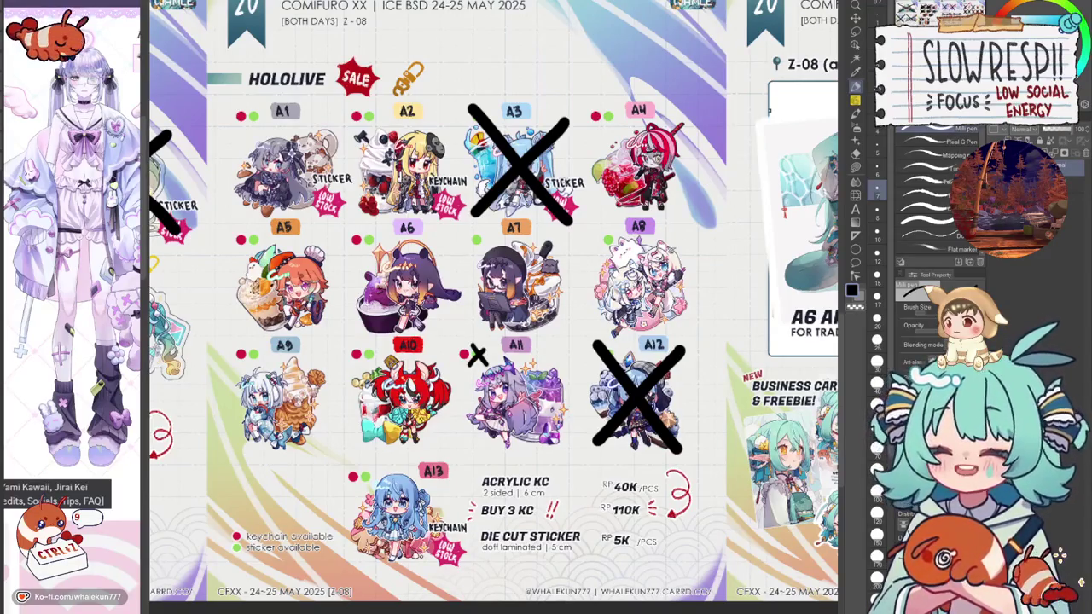
Cross out A7 and A13, add a small x on A1's green dot, then zoom out.
drag(465, 327, 556, 236)
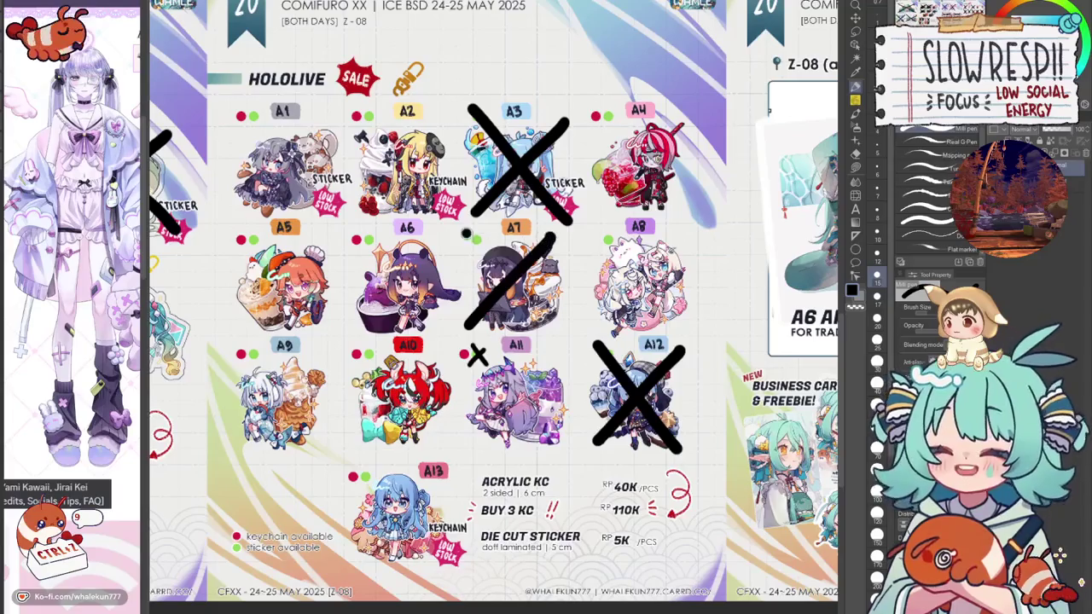
drag(466, 233, 551, 315)
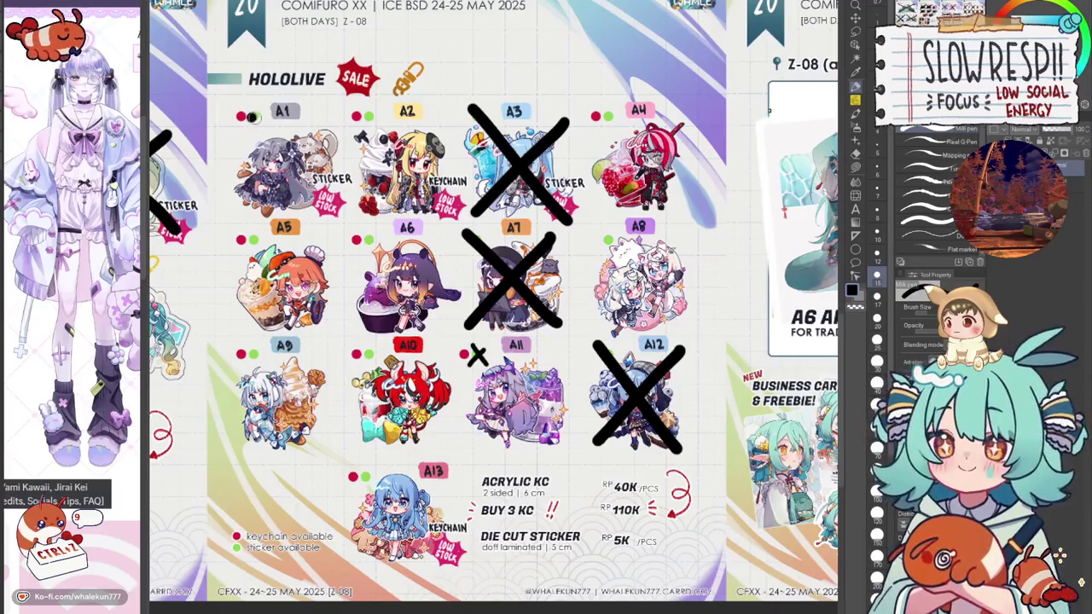
drag(245, 109, 258, 123)
drag(257, 108, 247, 124)
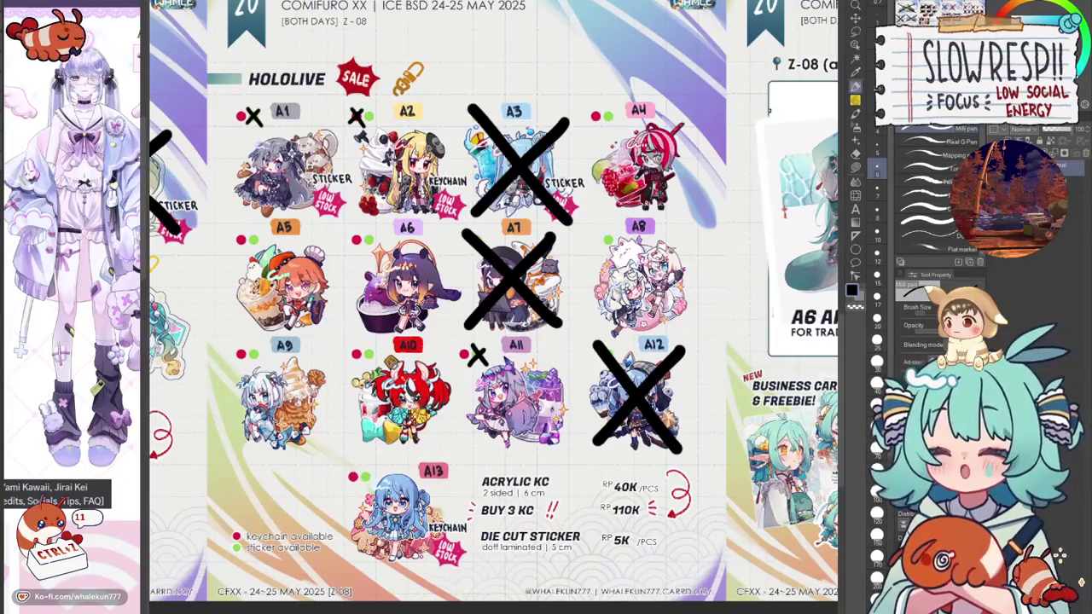
drag(350, 558, 444, 470)
drag(349, 463, 463, 570)
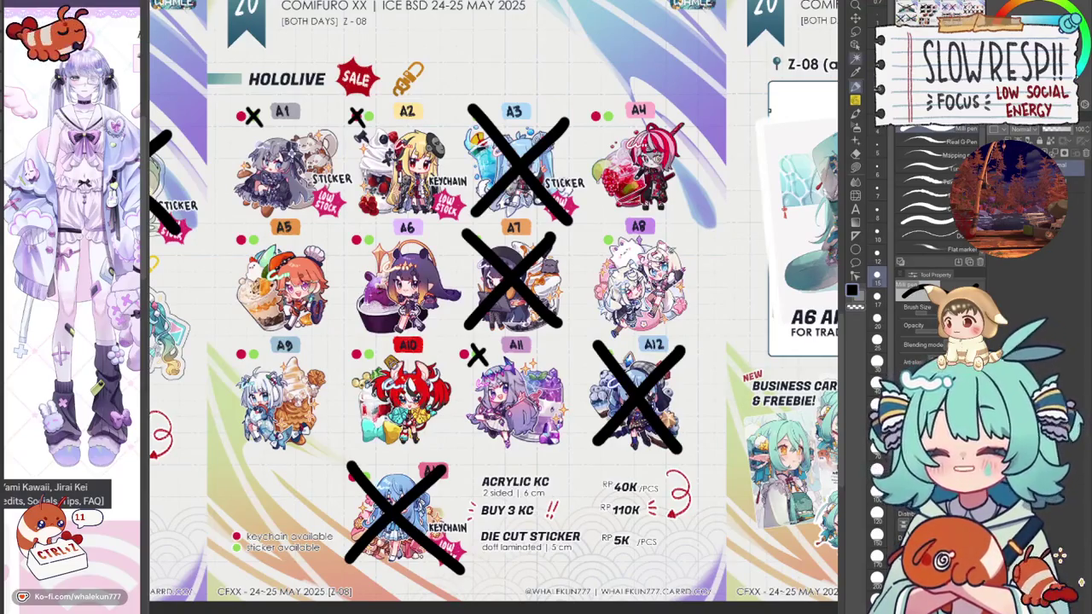
key(ctrl+minus)
key(ctrl+minus)
key(ctrl+minus)
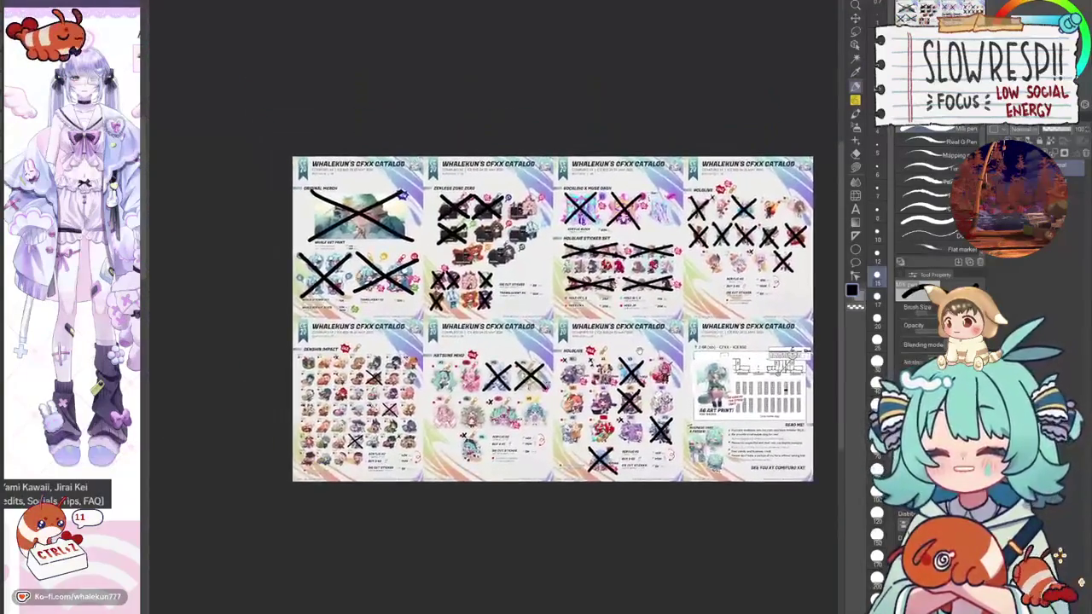
key(ctrl+plus)
key(ctrl+plus)
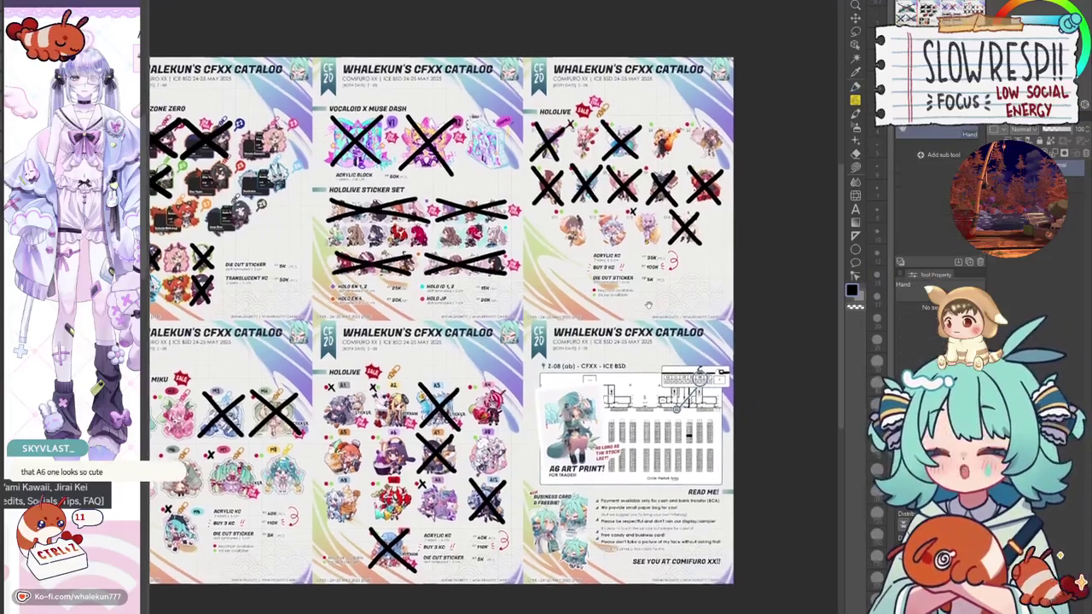
mouse_move(512, 342)
mouse_down()
mouse_move(558, 316)
mouse_move(485, 331)
mouse_up()
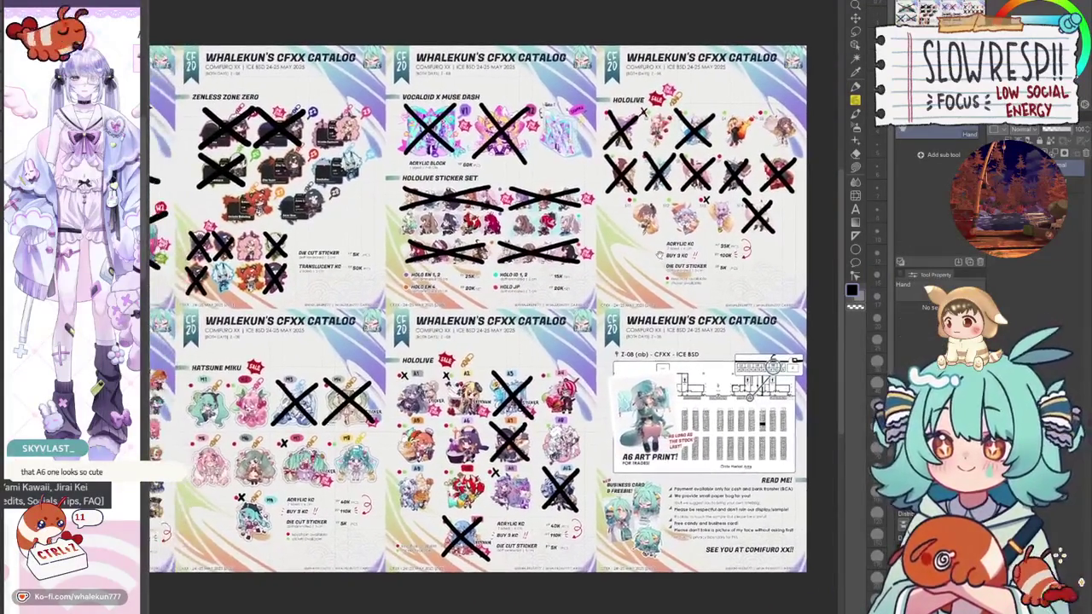
drag(660, 255, 593, 271)
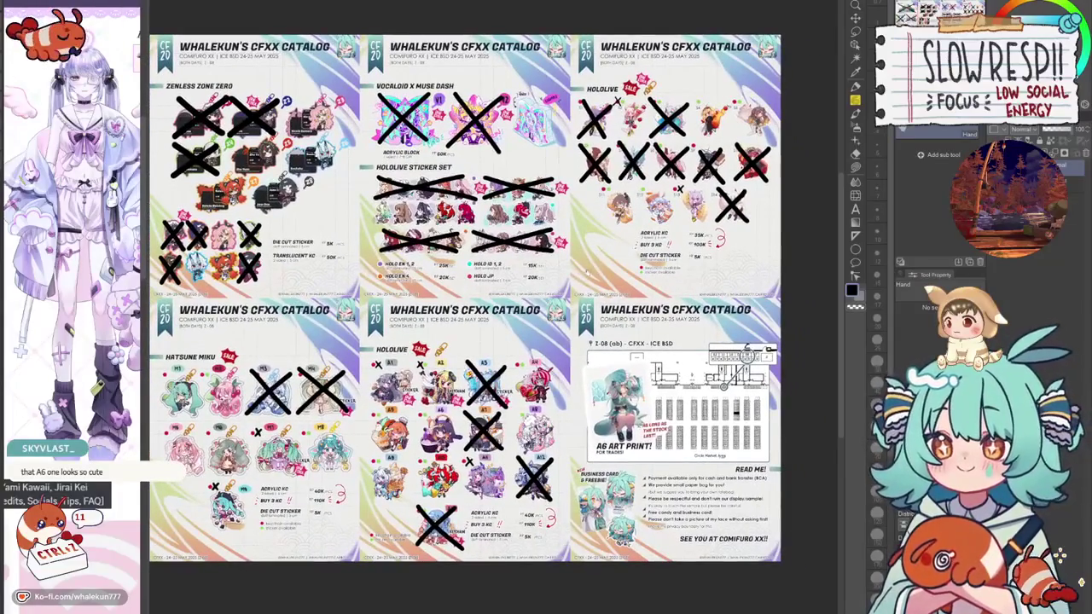
scroll(621, 446, up, 2)
scroll(683, 418, up, 2)
scroll(683, 418, up, 2)
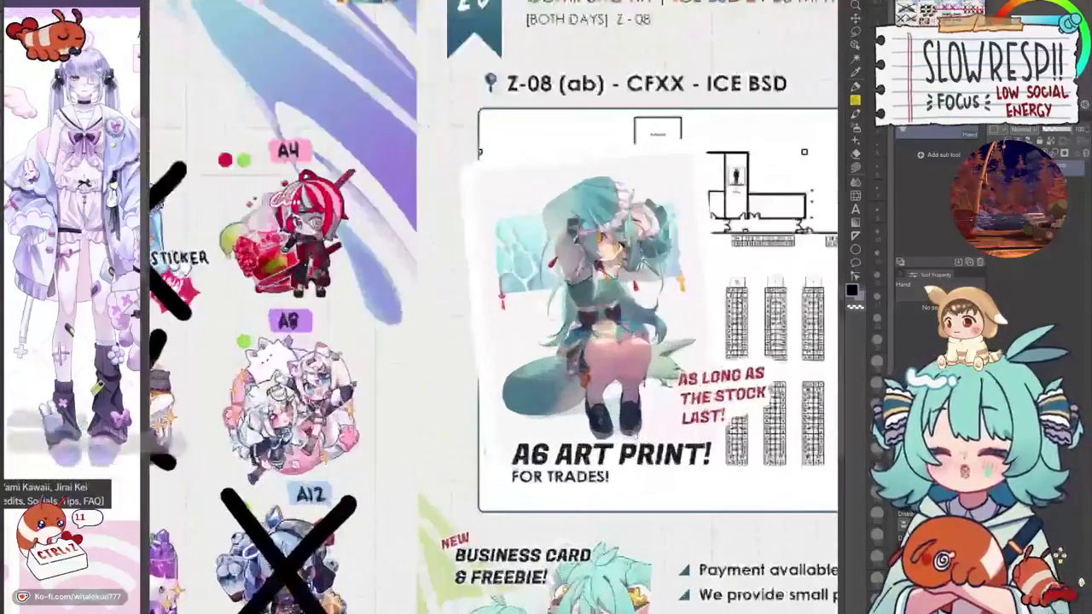
scroll(683, 418, up, 2)
scroll(682, 418, up, 2)
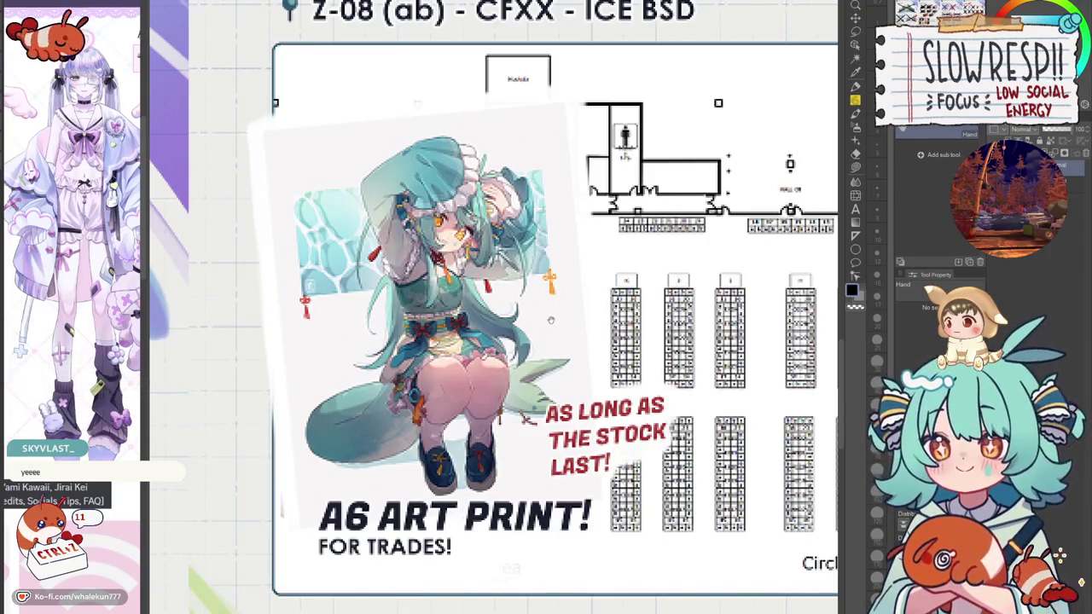
scroll(495, 307, down, 2)
scroll(495, 307, down, 2)
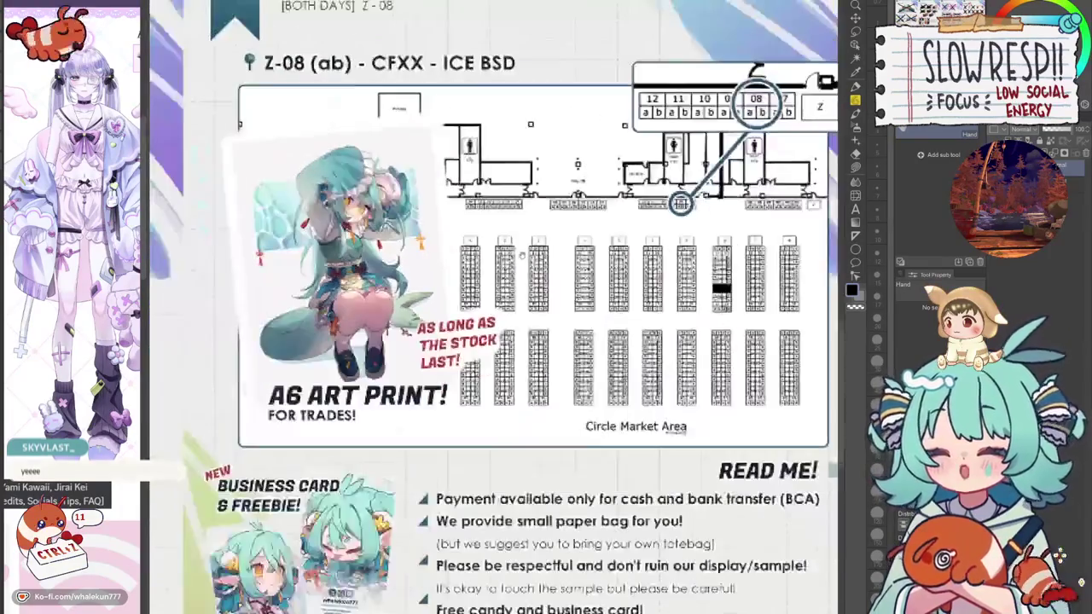
scroll(494, 307, down, 2)
scroll(495, 308, down, 2)
scroll(495, 307, down, 2)
scroll(495, 307, up, 1)
scroll(495, 307, up, 1)
scroll(495, 308, up, 1)
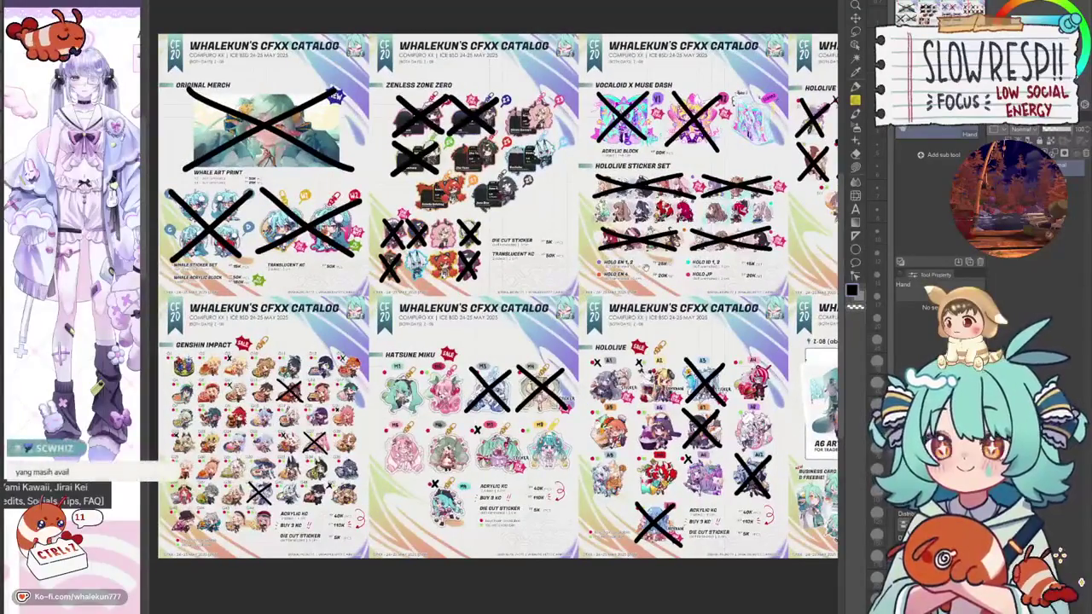
scroll(521, 282, down, 1)
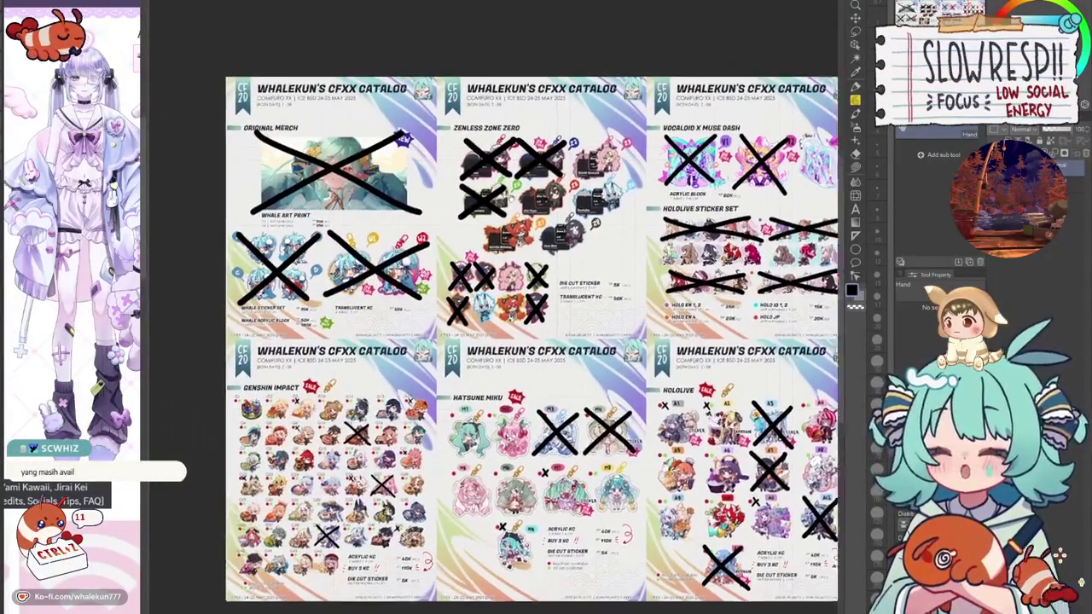
Zoom in and out on the catalog canvas to find a readable magnification.
scroll(482, 283, up, 1)
scroll(628, 296, up, 2)
scroll(614, 294, up, 1)
scroll(574, 287, up, 1)
scroll(573, 286, down, 1)
scroll(580, 323, up, 1)
scroll(614, 336, up, 1)
scroll(614, 336, up, 1)
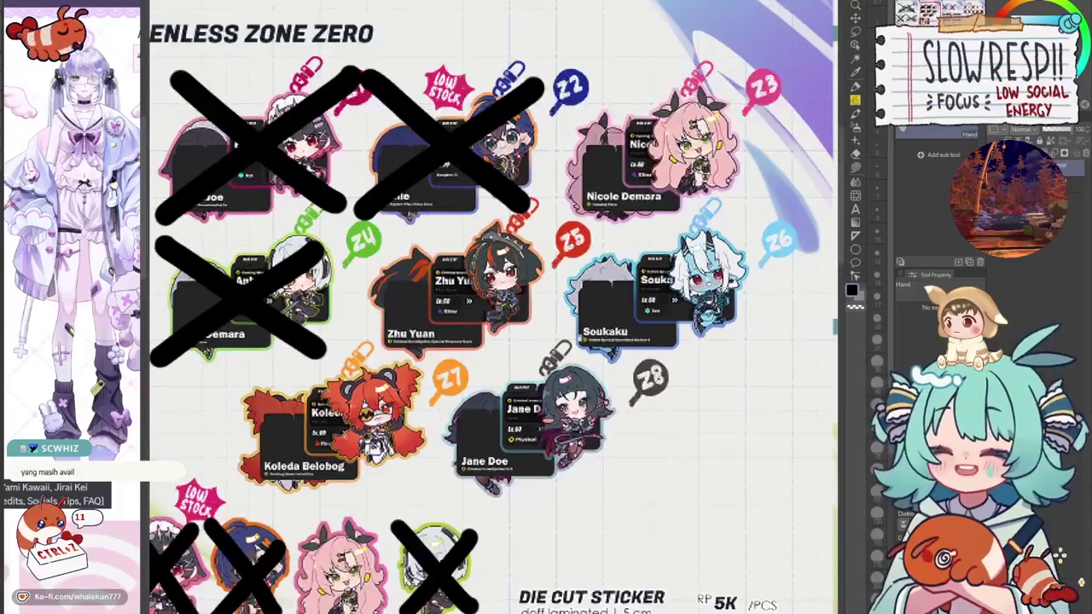
scroll(614, 336, up, 1)
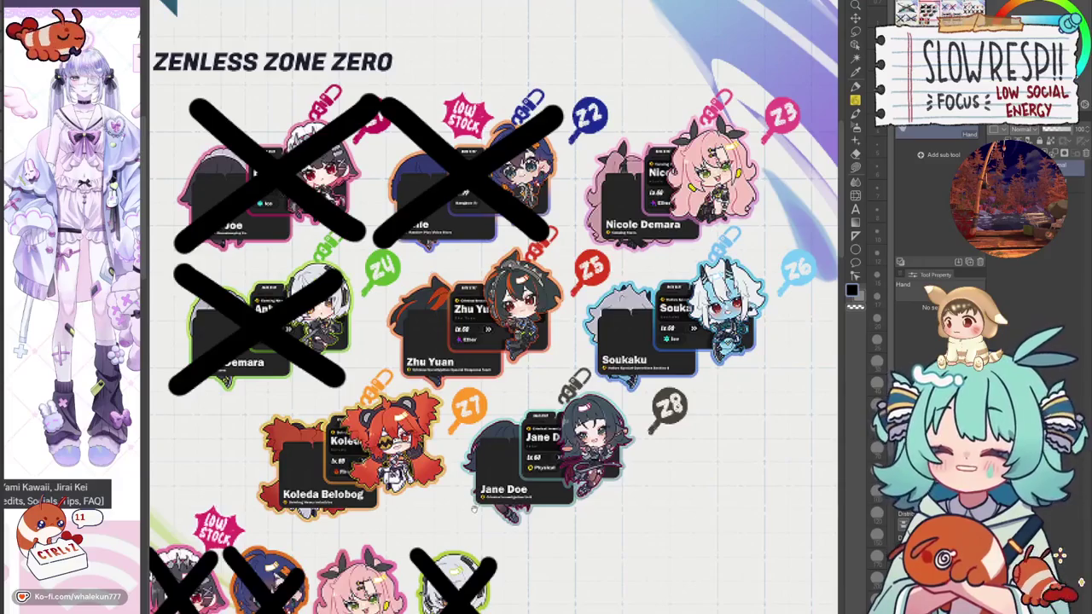
scroll(474, 510, down, 2)
scroll(474, 509, up, 2)
scroll(473, 509, down, 2)
scroll(474, 509, up, 2)
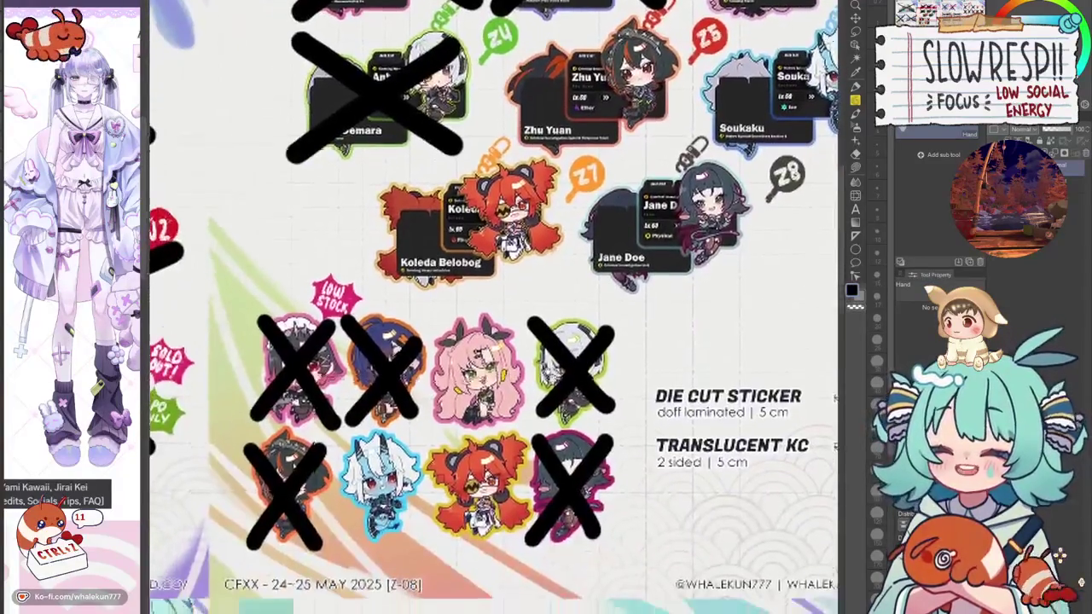
scroll(493, 307, down, 1)
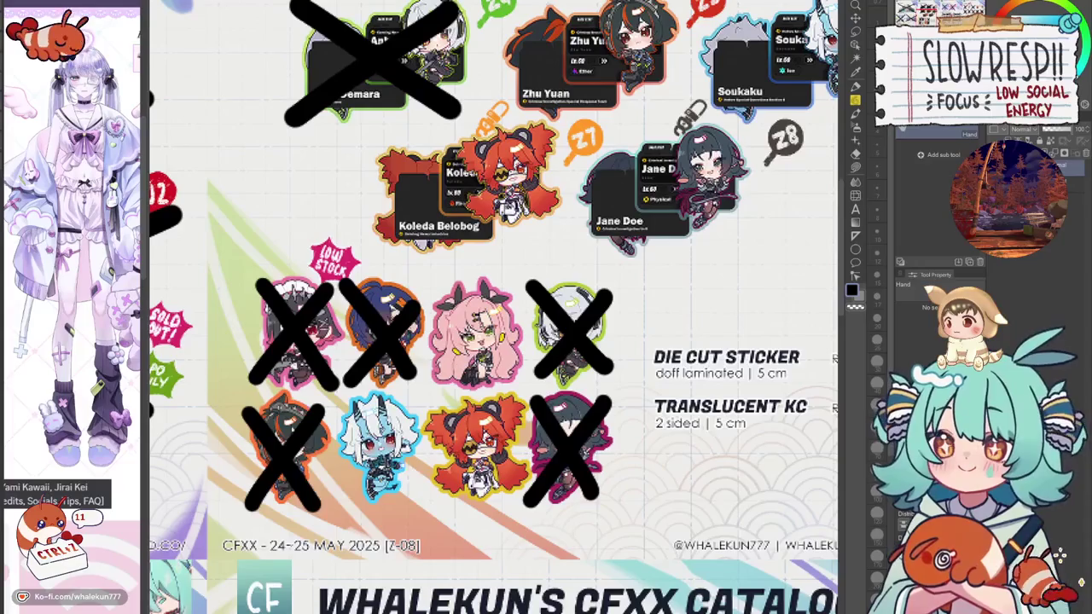
scroll(493, 308, up, 2)
scroll(493, 307, up, 2)
scroll(493, 307, up, 2)
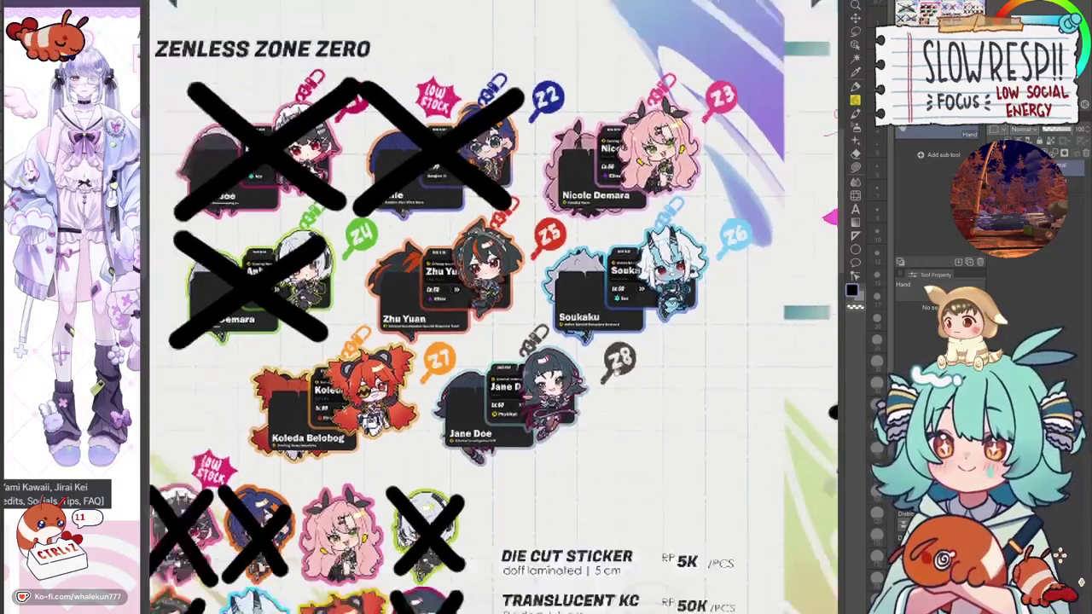
scroll(493, 307, up, 2)
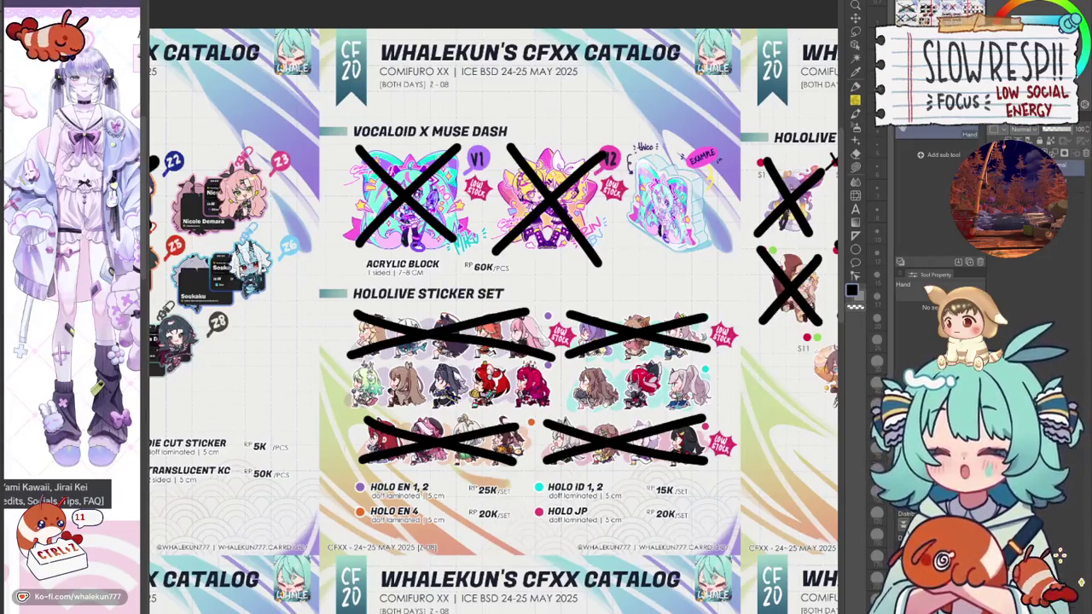
Pan across to the Genshin Impact page listing G1–G46 keychain and sticker prices.
mouse_move(495, 324)
mouse_down()
mouse_move(640, 324)
mouse_move(324, 328)
mouse_up()
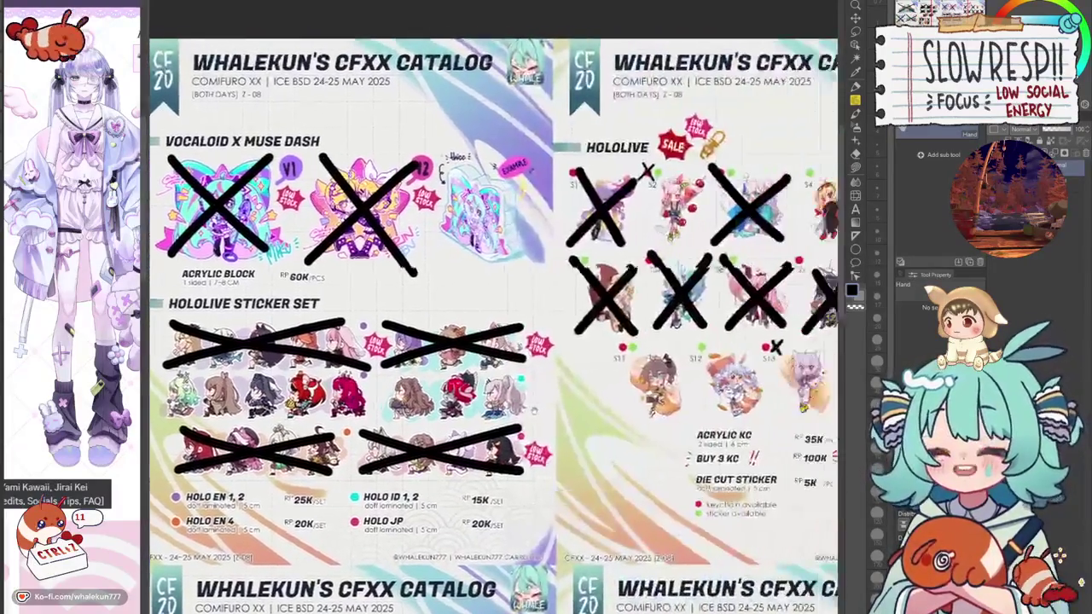
drag(597, 329, 401, 332)
drag(512, 332, 435, 334)
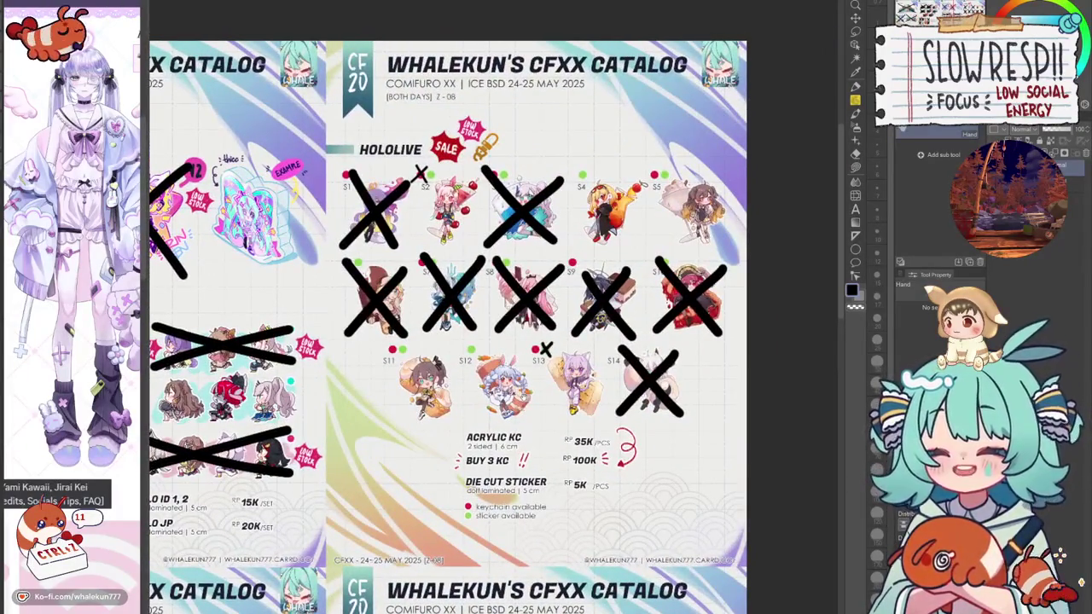
scroll(448, 324, up, 2)
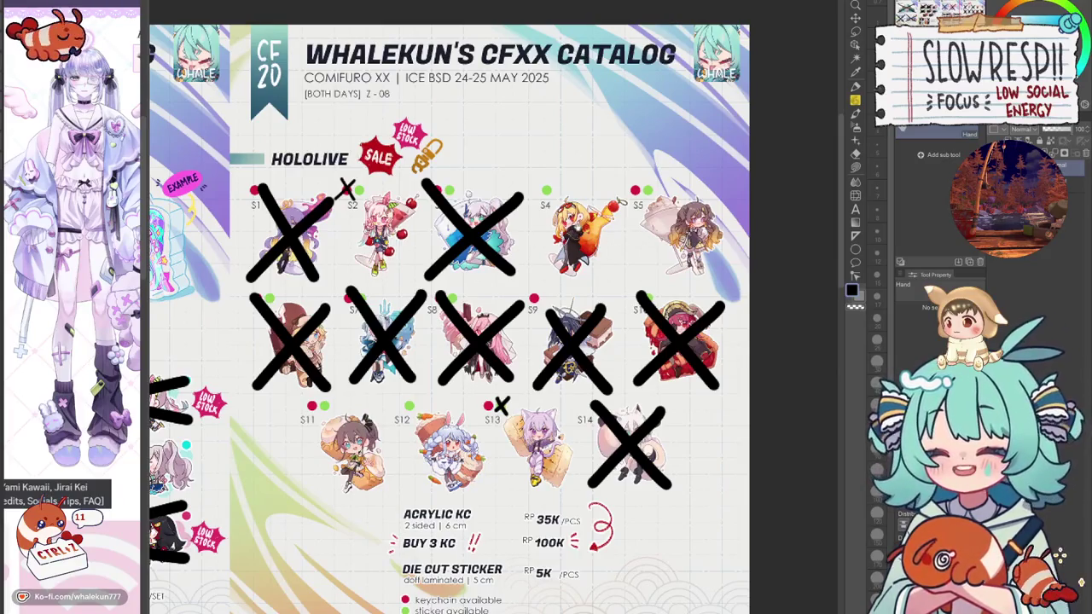
scroll(375, 200, down, 1)
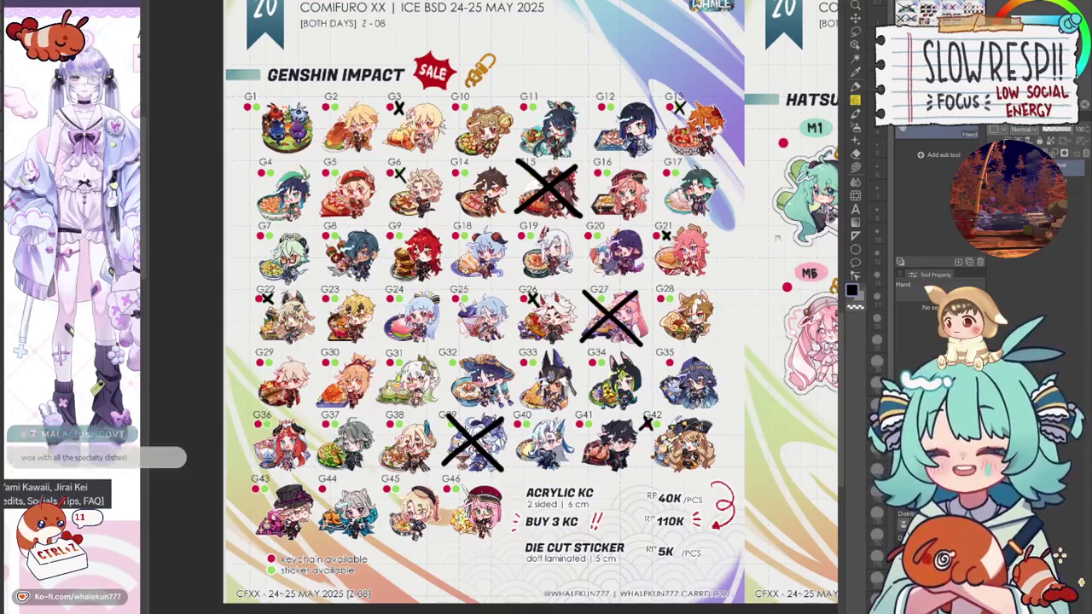
scroll(578, 294, right, 2)
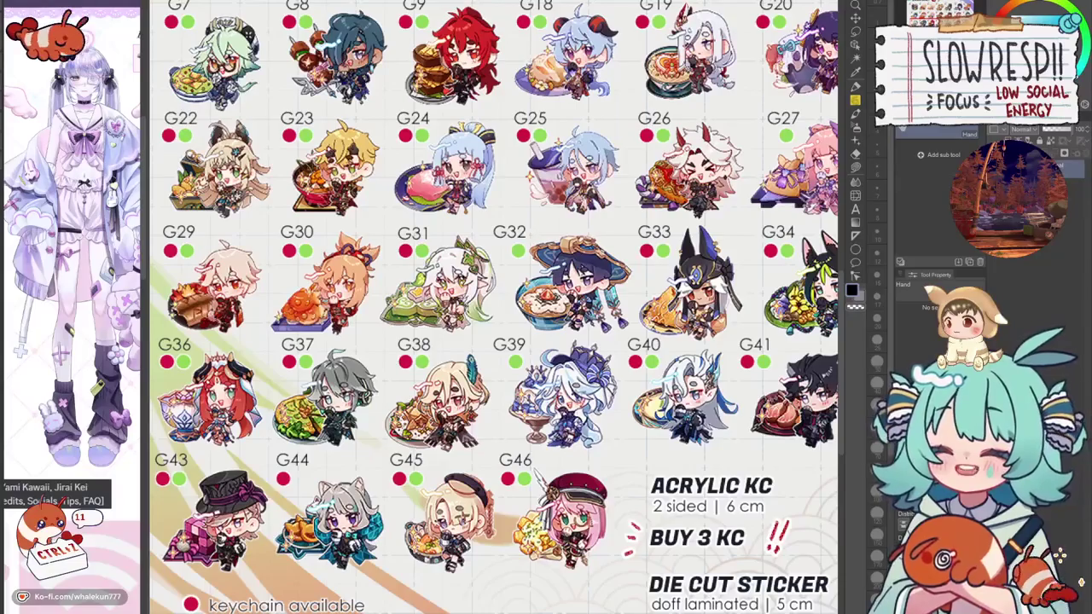
scroll(231, 184, down, 3)
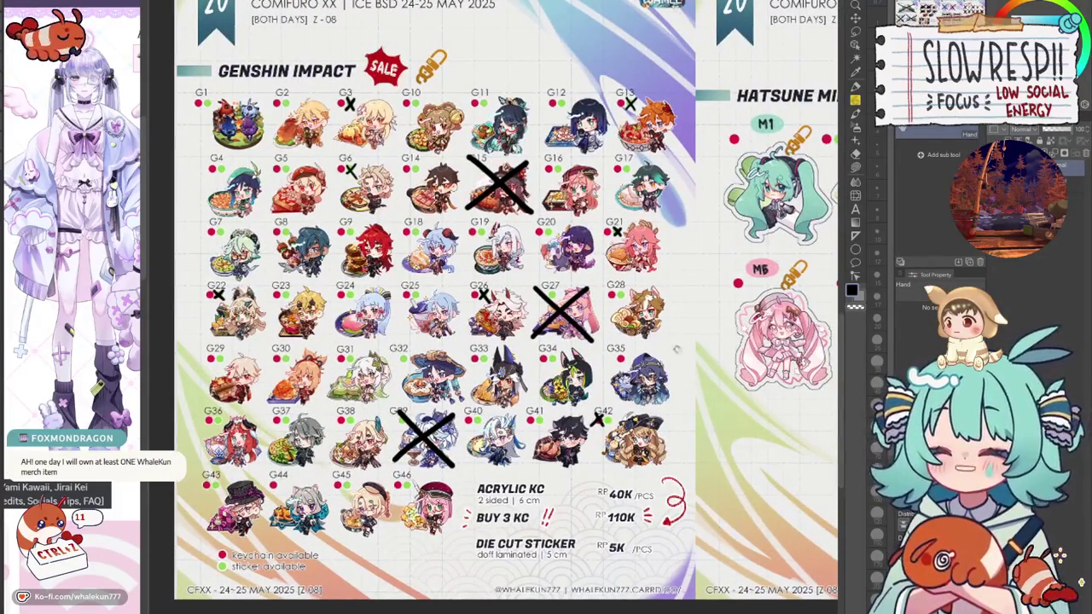
drag(676, 349, 367, 256)
scroll(365, 251, up, 2)
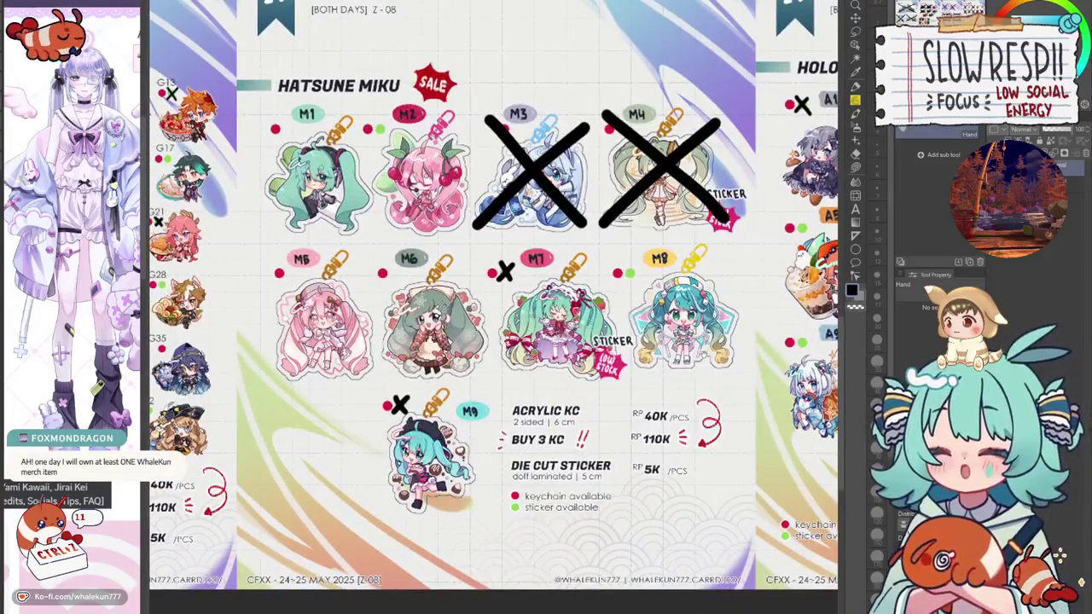
Zoom and pan up to the Genshin page's catalog header.
scroll(532, 444, up, 1)
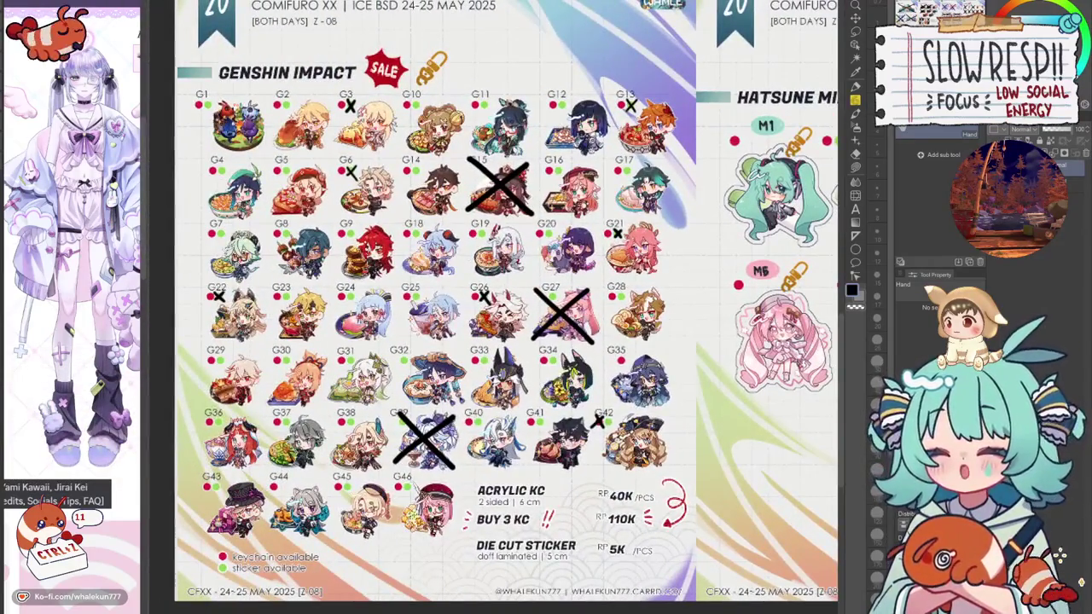
scroll(661, 307, down, 1)
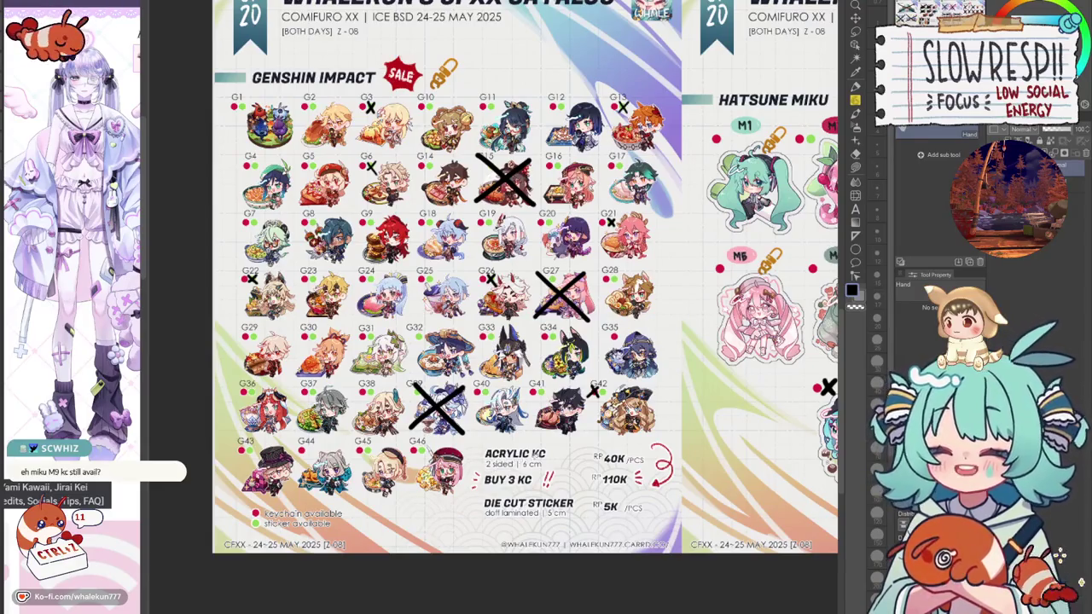
drag(531, 203, 529, 401)
scroll(504, 367, up, 3)
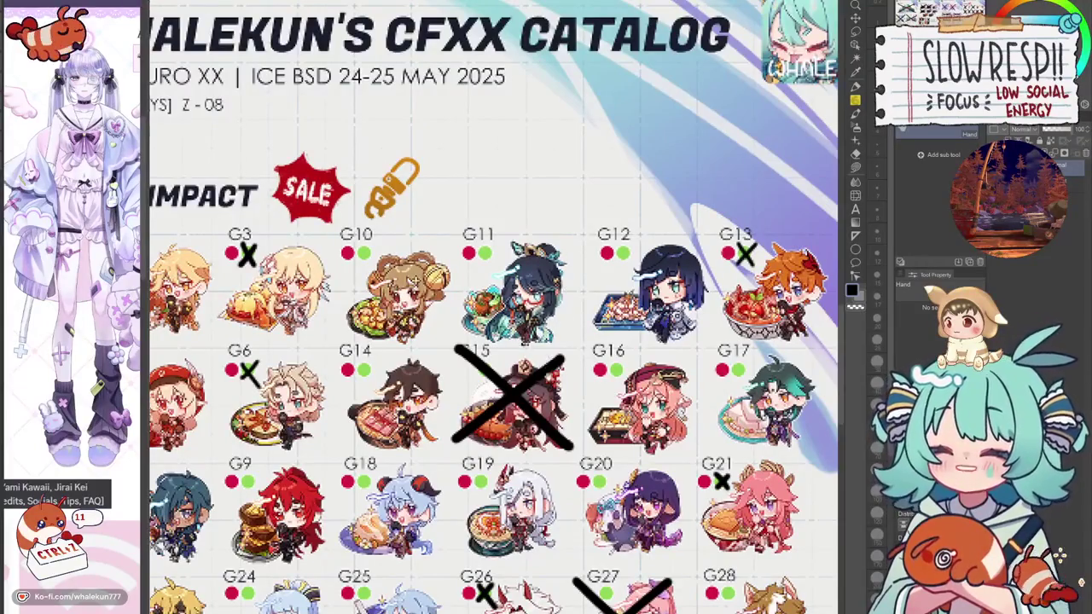
scroll(495, 341, down, 3)
Inspect the Hatsune Miku M5–M9 keychains and prices, then pan left to the Hololive page.
drag(512, 341, 393, 341)
scroll(495, 341, up, 3)
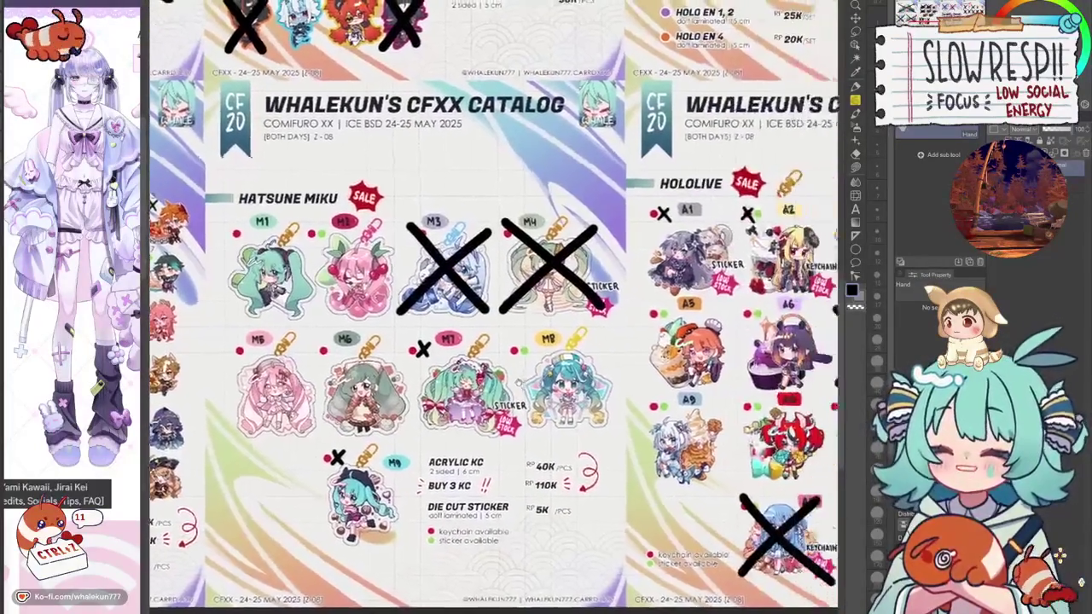
drag(517, 382, 451, 348)
scroll(597, 384, up, 1)
scroll(615, 388, up, 1)
scroll(628, 394, up, 1)
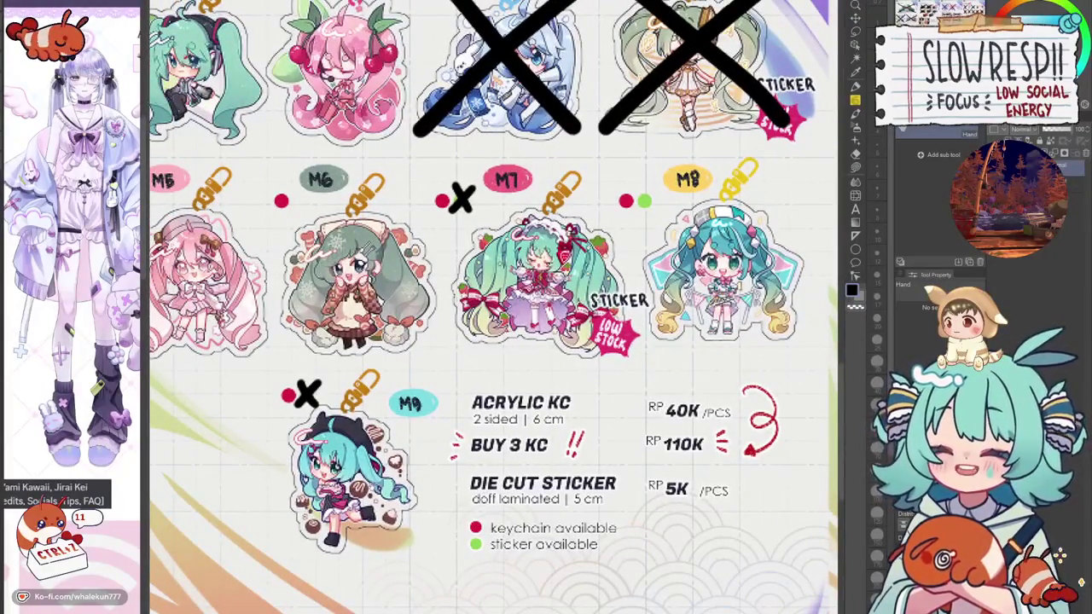
scroll(358, 481, down, 2)
scroll(375, 483, down, 1)
scroll(388, 485, down, 1)
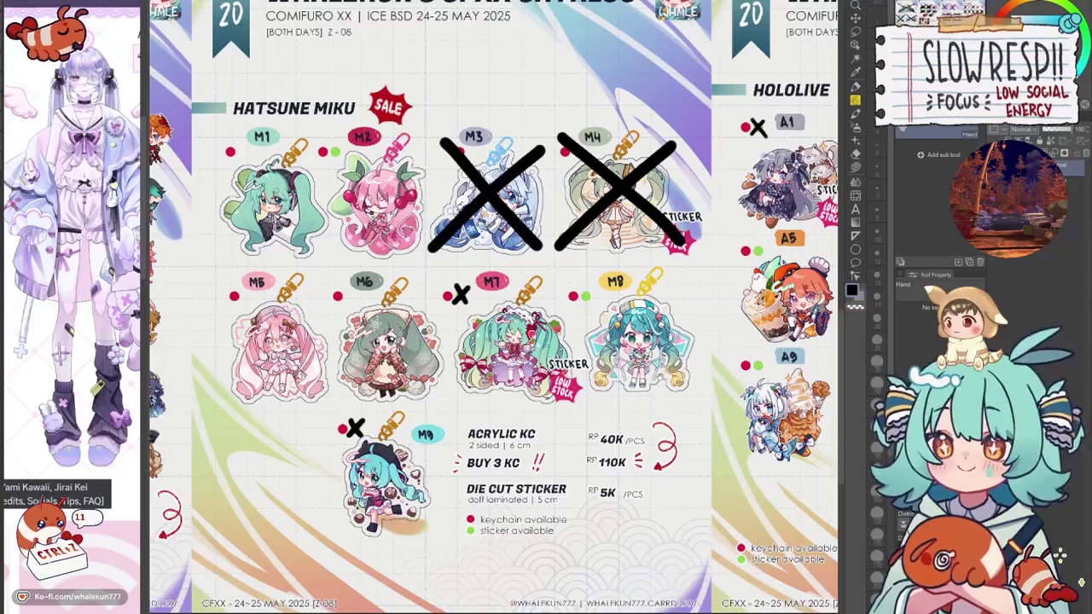
drag(716, 420, 480, 419)
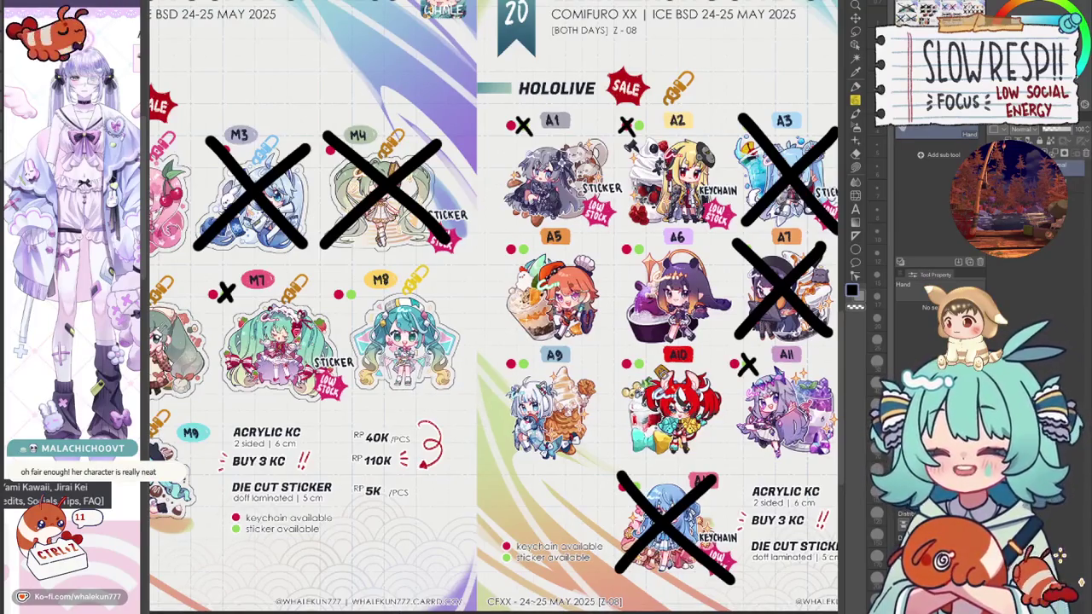
Zoom out over all catalog pages, then settle on Genshin with G15, G27, G39 crossed out.
scroll(495, 307, down, 2)
drag(546, 342, 478, 341)
scroll(495, 307, up, 2)
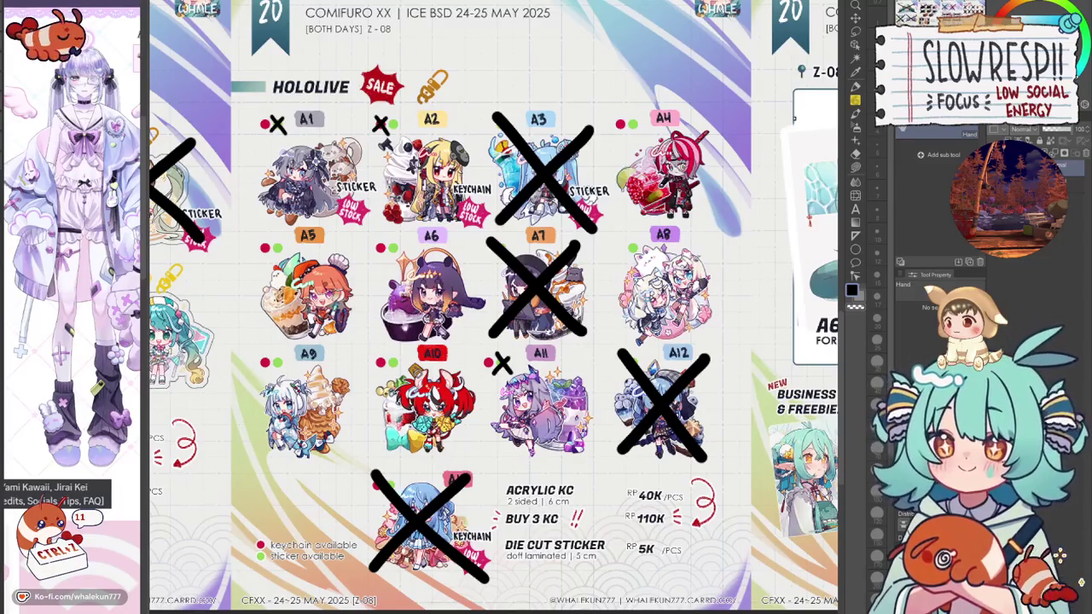
scroll(443, 307, up, 2)
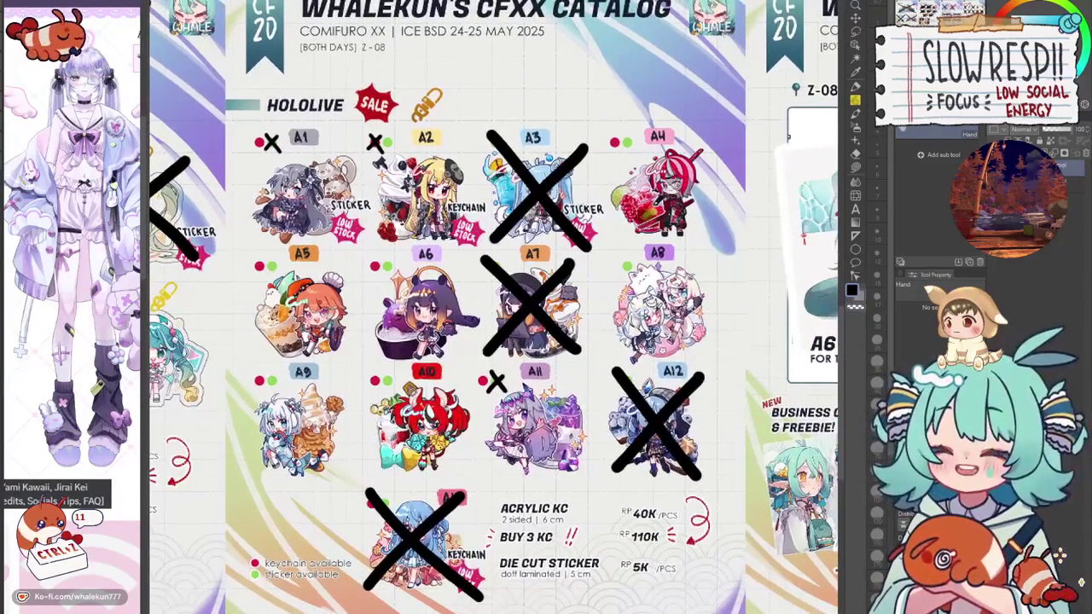
scroll(493, 307, down, 2)
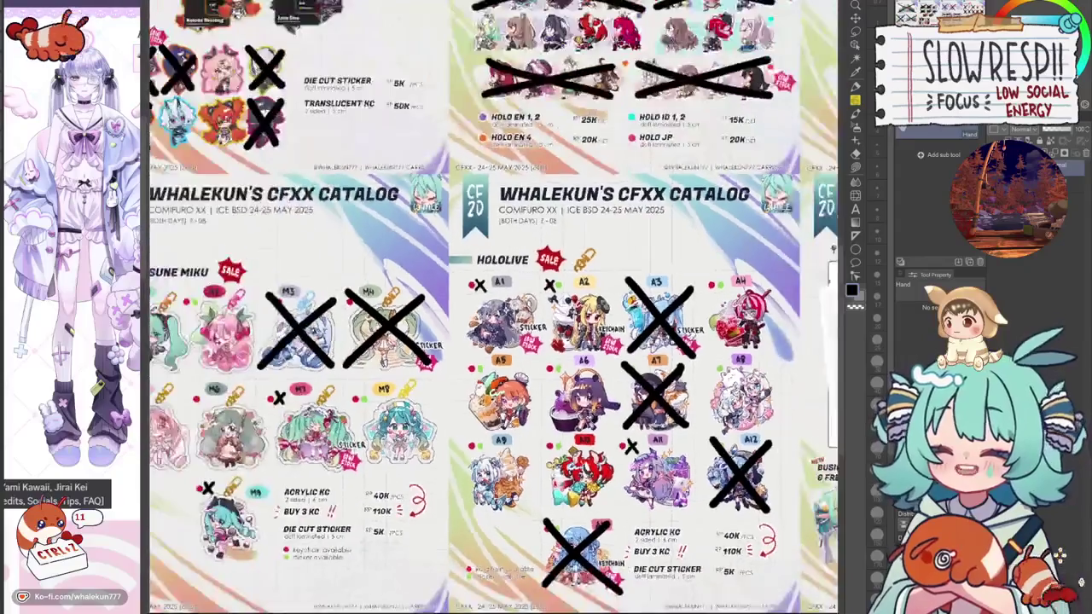
scroll(493, 307, down, 2)
scroll(493, 307, down, 1)
scroll(504, 277, up, 2)
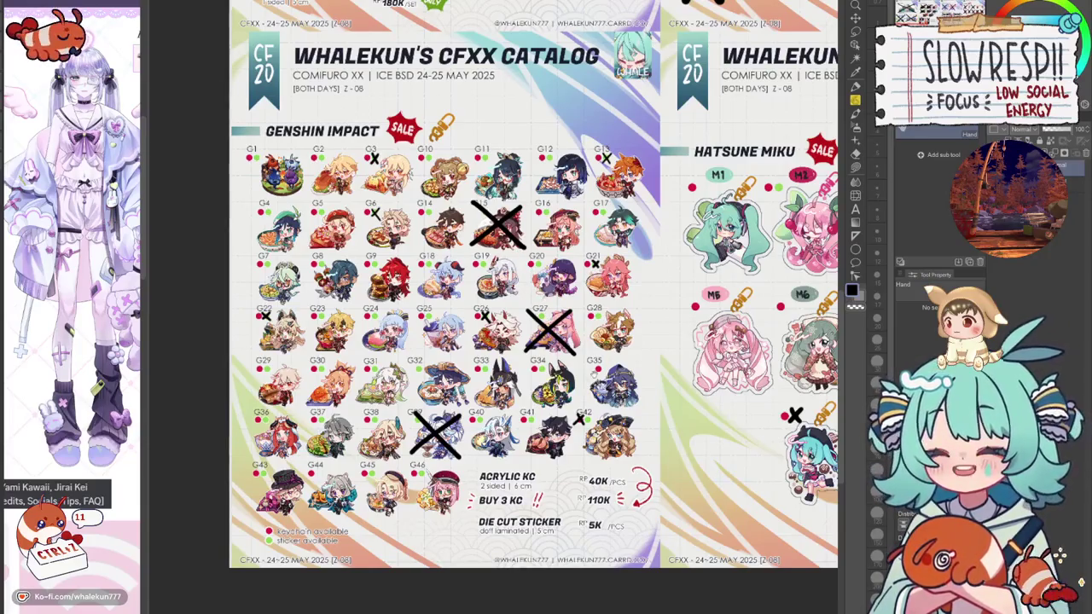
Pan from the Hatsune Miku page through Zenless Zone Zero to the Hololive S- and A-series pages.
drag(649, 373, 557, 382)
drag(559, 295, 653, 414)
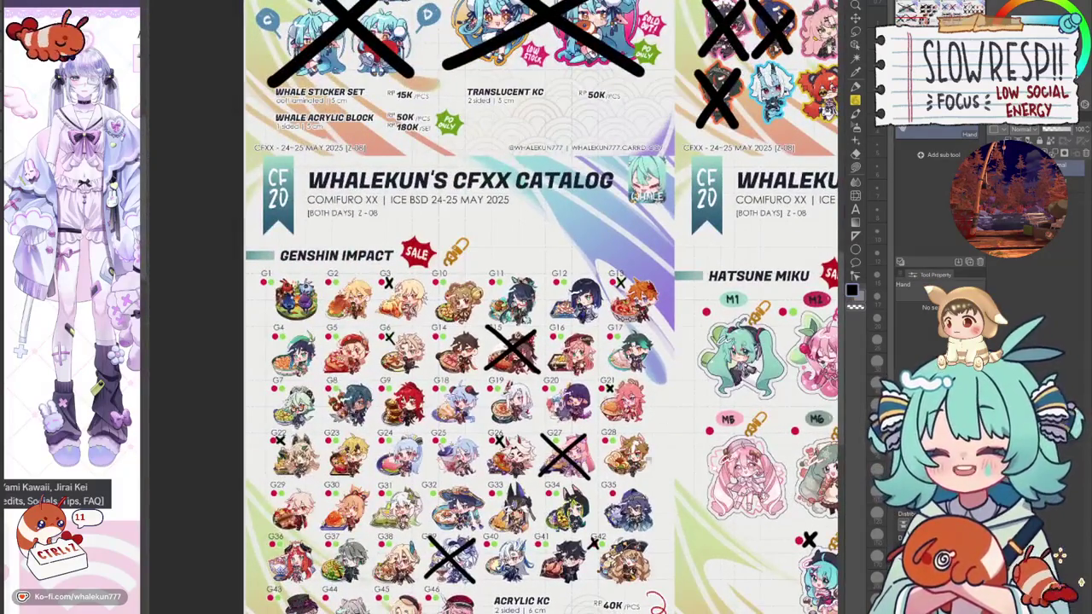
drag(514, 299, 199, 275)
mouse_move(546, 213)
mouse_down()
mouse_move(486, 393)
mouse_move(486, 597)
mouse_up()
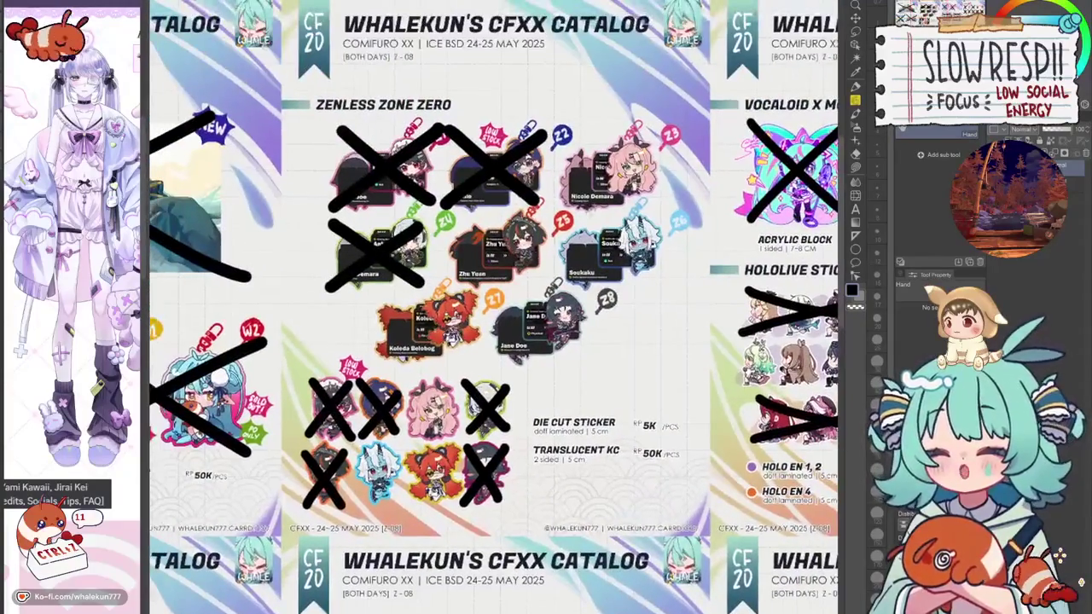
mouse_move(665, 341)
mouse_down()
mouse_move(260, 286)
mouse_move(502, 343)
mouse_up()
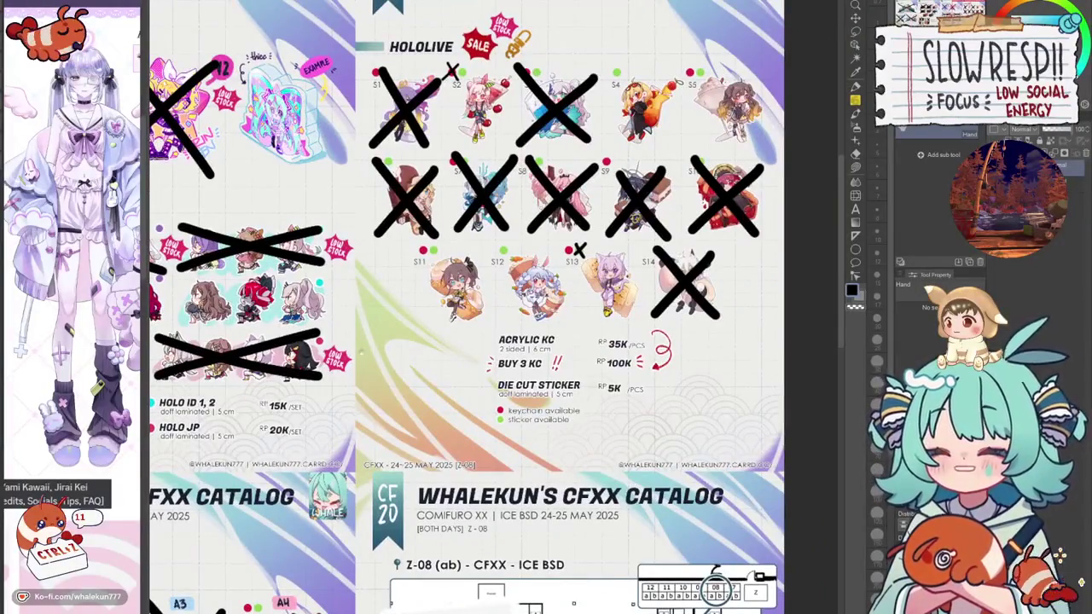
drag(511, 384, 557, 310)
drag(546, 469, 624, 165)
drag(597, 341, 534, 298)
drag(555, 341, 459, 329)
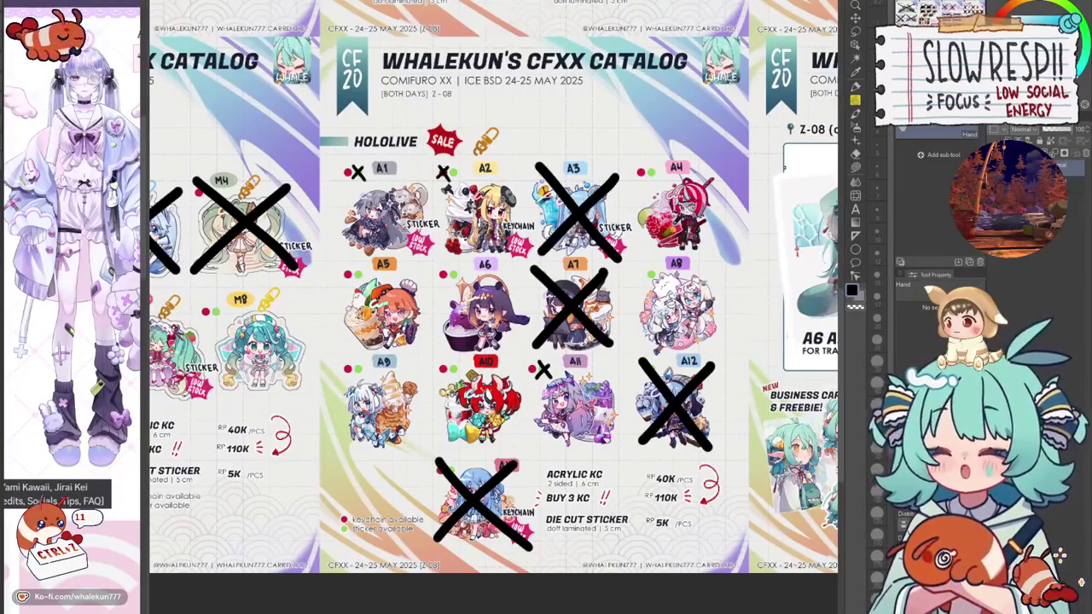
Zoom out to show six catalog pages at once, then bring the whole Genshin page into view.
scroll(493, 287, down, 2)
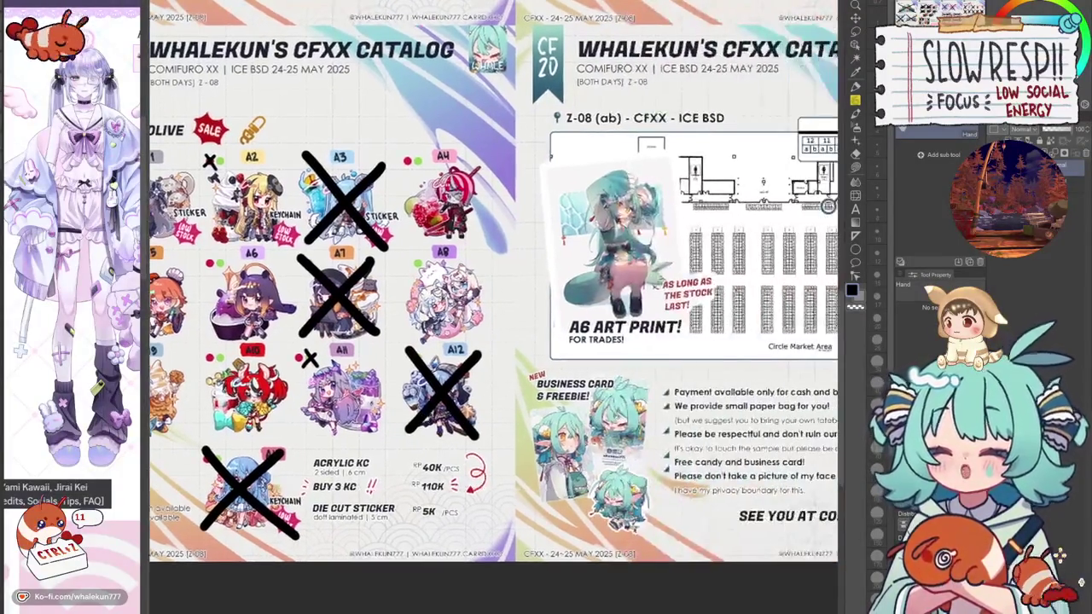
drag(341, 342, 716, 341)
scroll(493, 286, down, 2)
scroll(493, 287, down, 1)
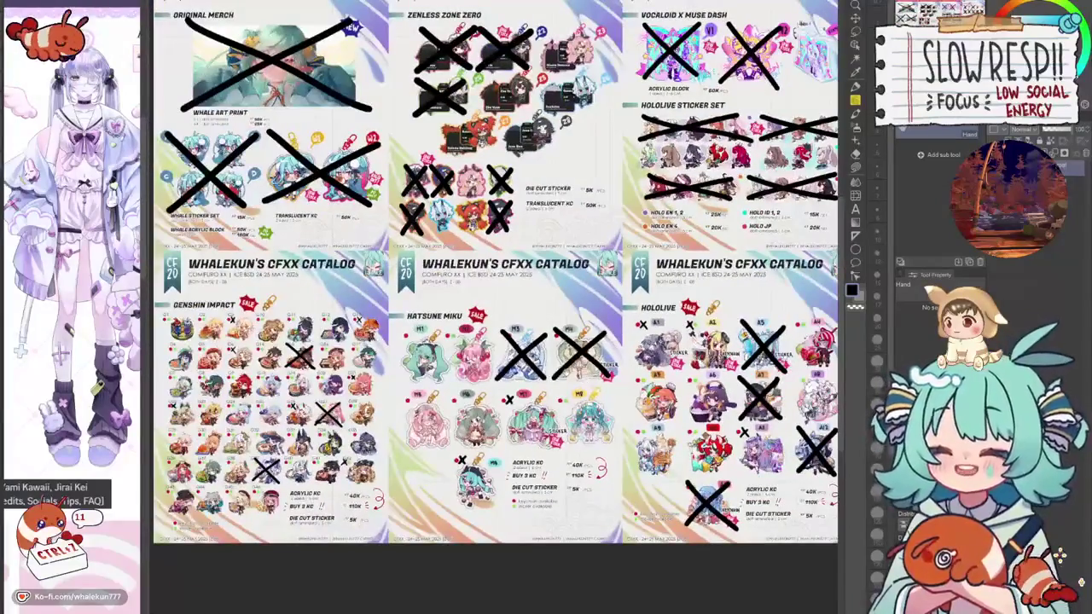
scroll(493, 287, up, 1)
scroll(493, 287, up, 1)
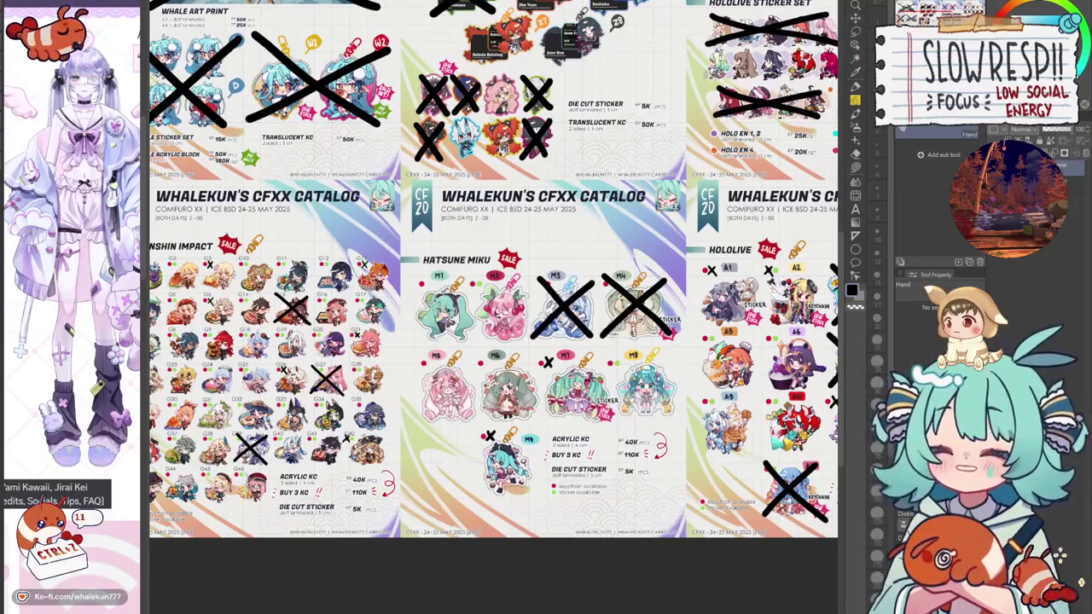
drag(341, 341, 546, 341)
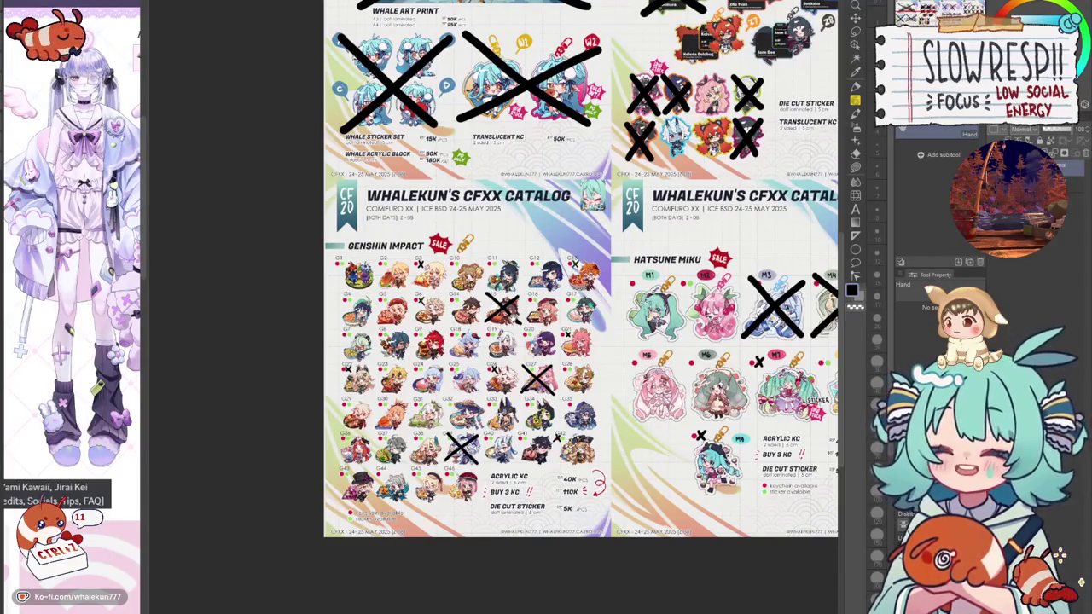
scroll(589, 342, up, 2)
scroll(492, 280, down, 1)
Centre the Hatsune Miku and Hololive pages and zoom in on the Hololive page.
drag(649, 341, 340, 341)
mouse_move(836, 345)
mouse_down()
mouse_move(574, 348)
mouse_move(603, 279)
mouse_up()
scroll(574, 348, up, 2)
scroll(574, 348, up, 2)
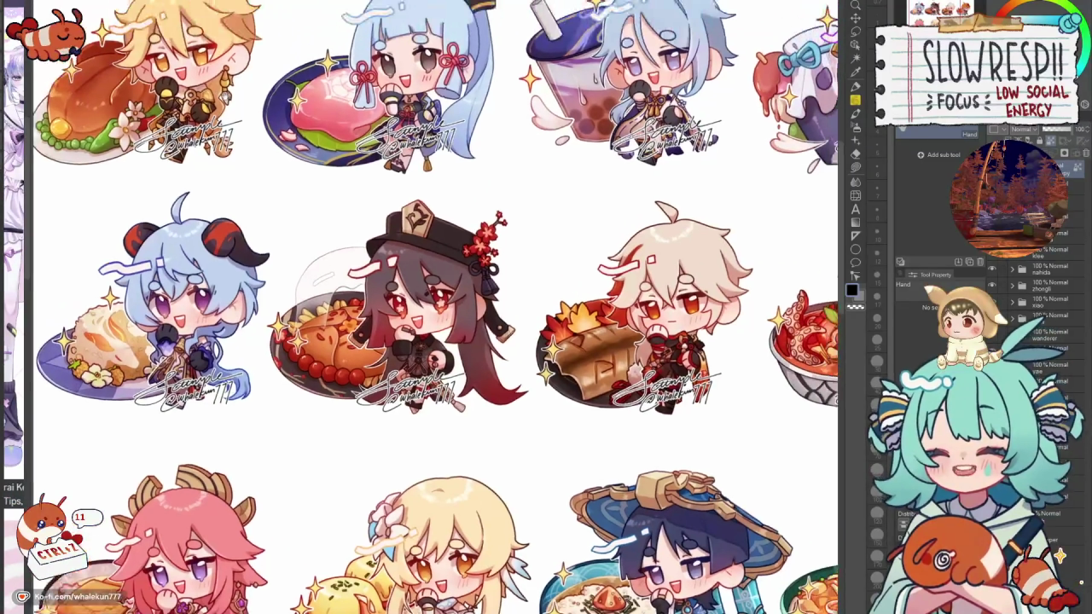
scroll(437, 167, down, 2)
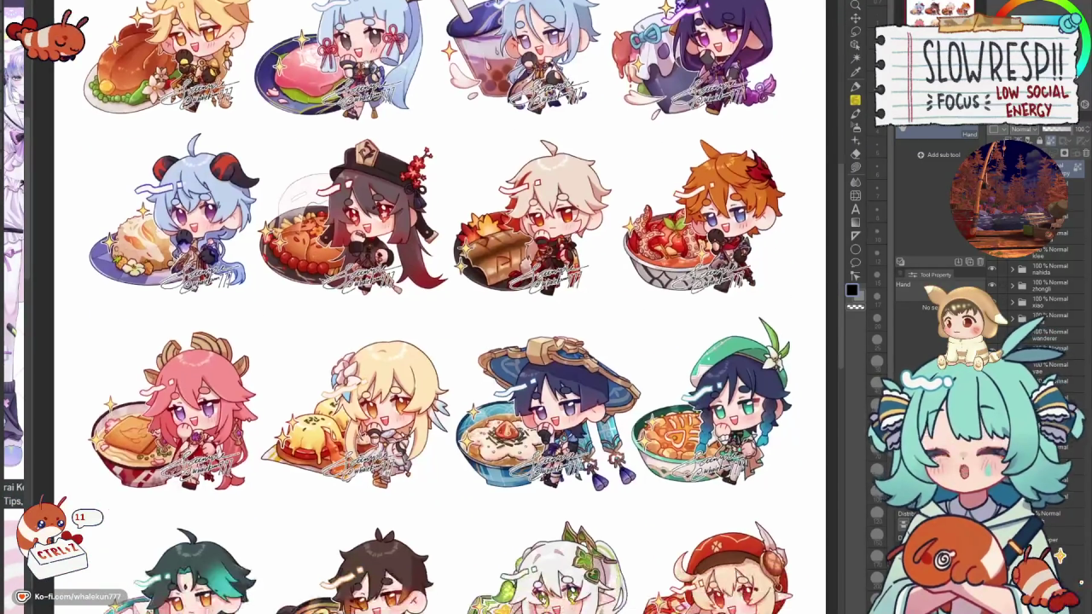
Zoom in and out across the full Genshin food chibi sheet.
scroll(437, 166, down, 2)
scroll(437, 166, down, 2)
scroll(438, 166, down, 1)
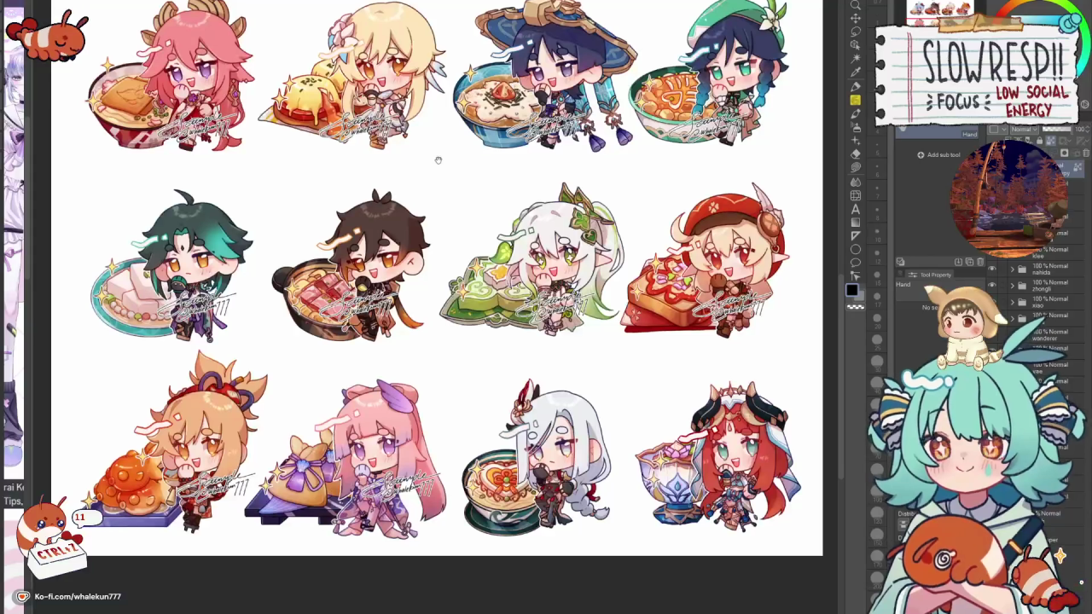
scroll(437, 167, up, 2)
scroll(435, 256, up, 2)
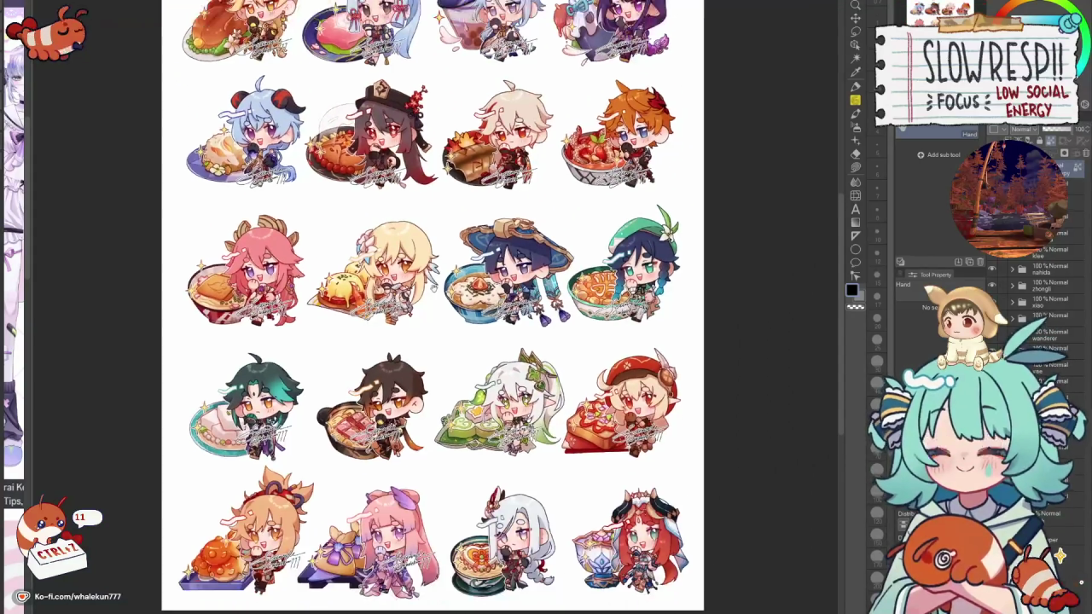
scroll(434, 291, down, 2)
scroll(435, 292, up, 2)
scroll(435, 292, up, 2)
scroll(367, 218, down, 1)
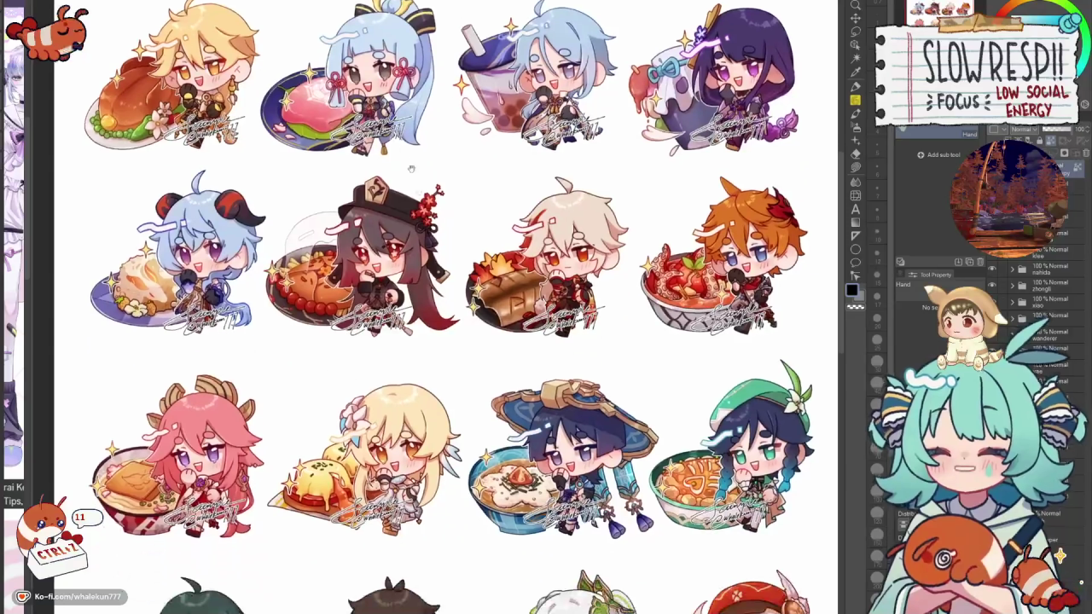
scroll(367, 219, down, 2)
Bring the bottom row of chibis into view, then switch to the next food chibi sheet.
scroll(366, 221, down, 1)
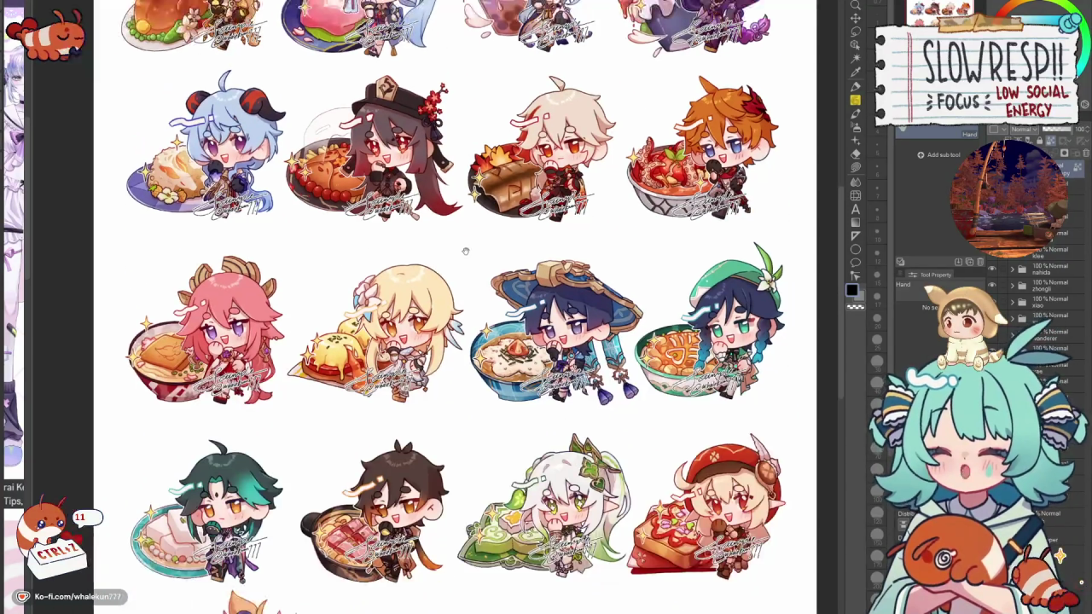
scroll(437, 183, down, 1)
scroll(437, 182, down, 1)
scroll(459, 301, up, 1)
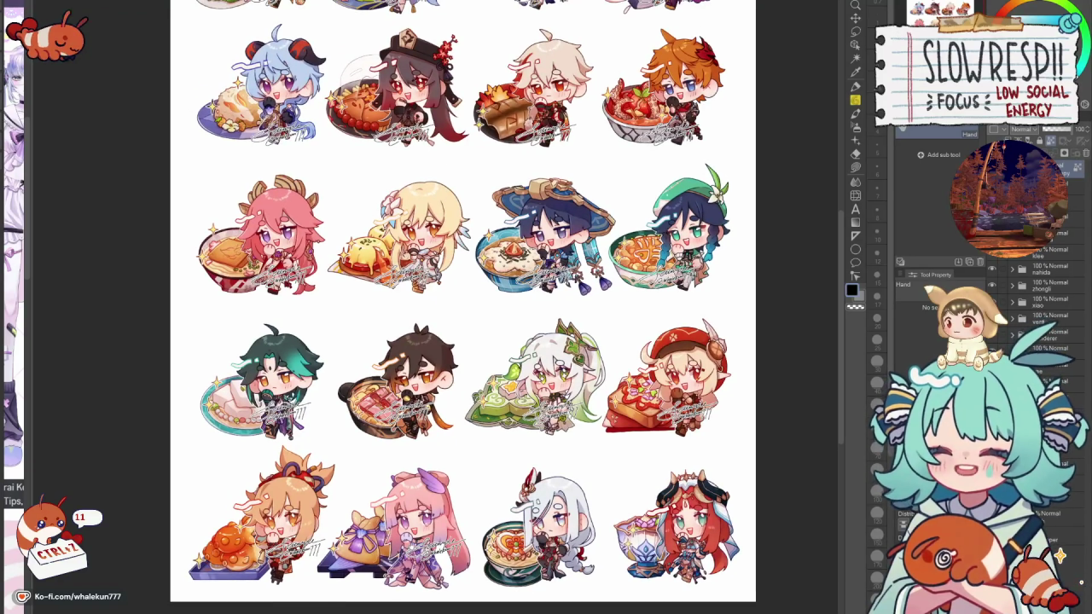
mouse_move(493, 322)
mouse_down()
mouse_move(470, 331)
mouse_move(480, 423)
mouse_up()
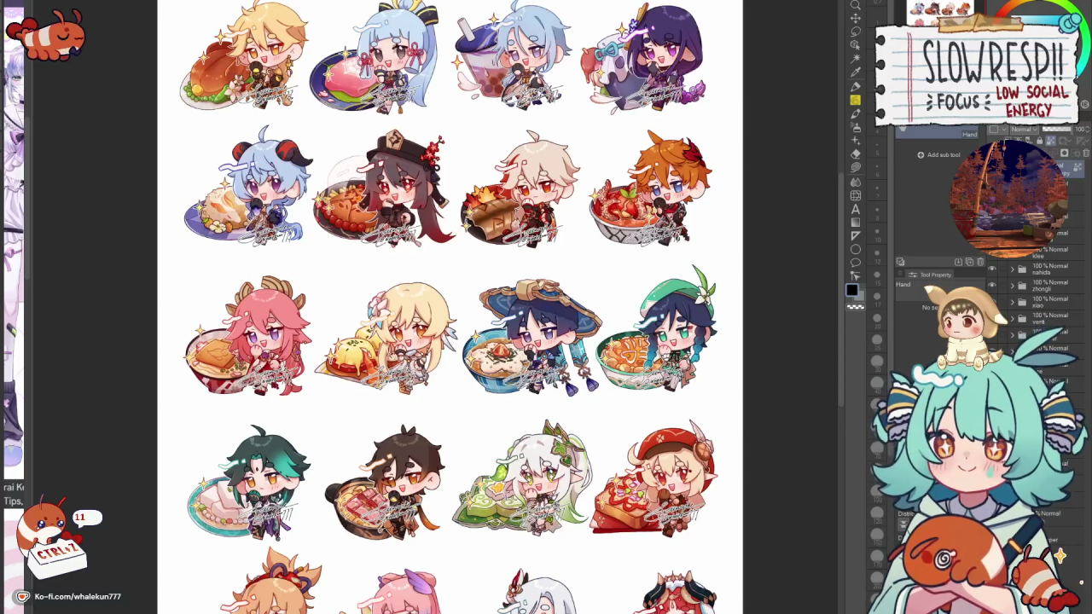
key(ctrl+Tab)
scroll(123, 65, up, 3)
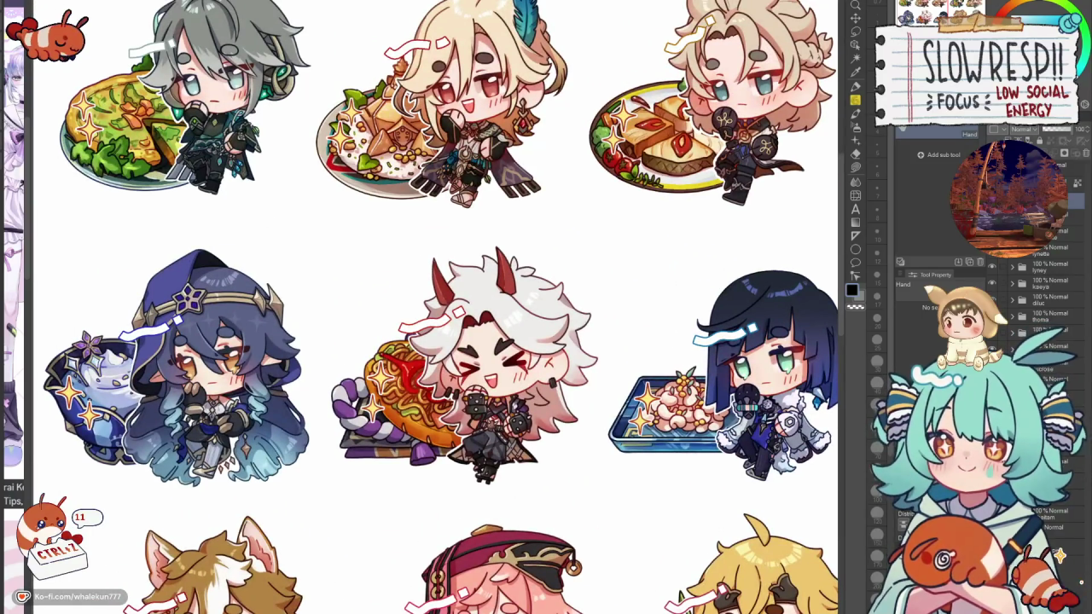
Pan across the second food chibi sheet column by column, including the lower row and right edge.
drag(304, 122, 241, 182)
scroll(240, 182, right, 10)
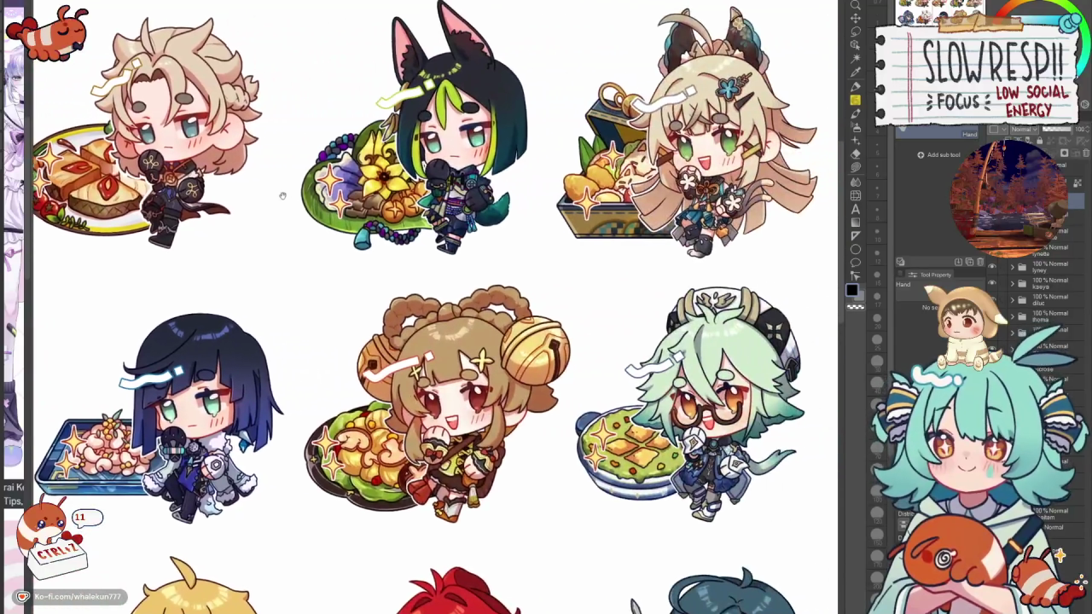
drag(283, 195, 582, 104)
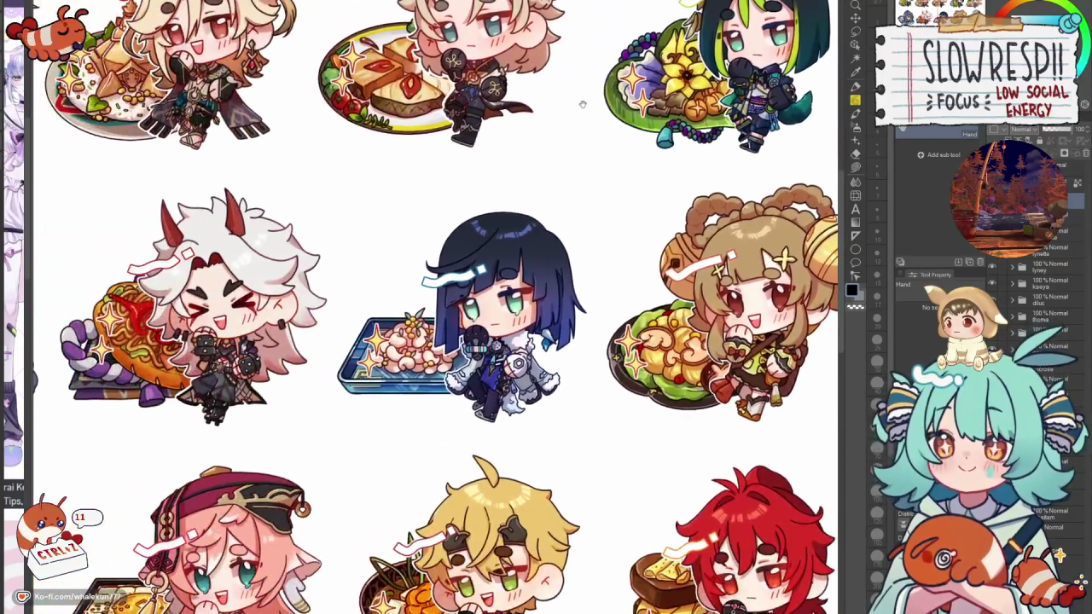
drag(108, 403, 432, 189)
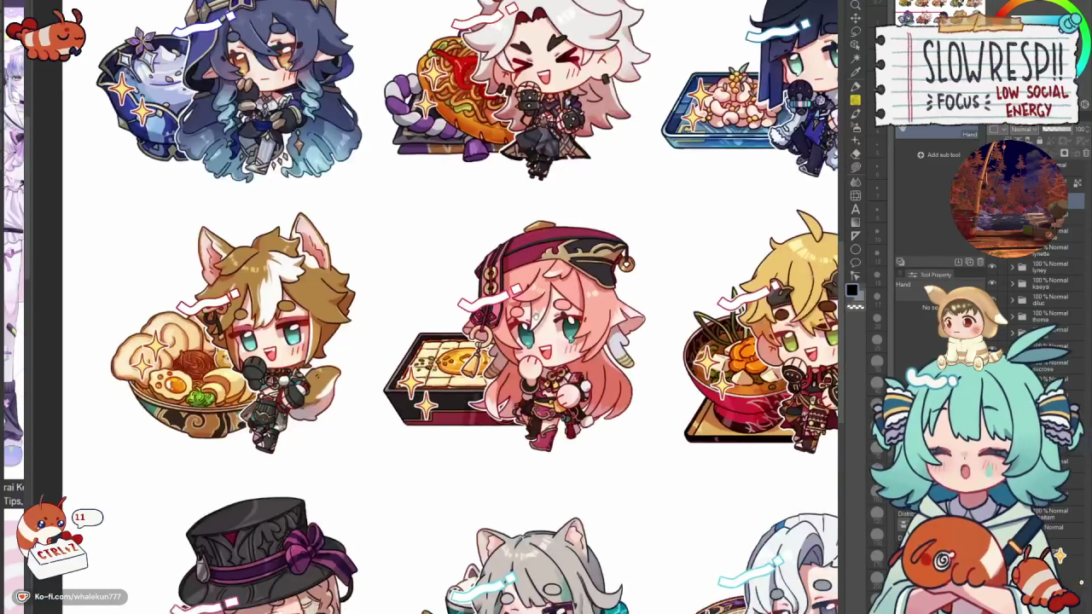
scroll(432, 190, down, 2)
scroll(432, 189, down, 2)
scroll(432, 190, right, 1)
mouse_move(437, 300)
mouse_down()
mouse_move(492, 273)
mouse_move(91, 277)
mouse_up()
drag(776, 279, 487, 276)
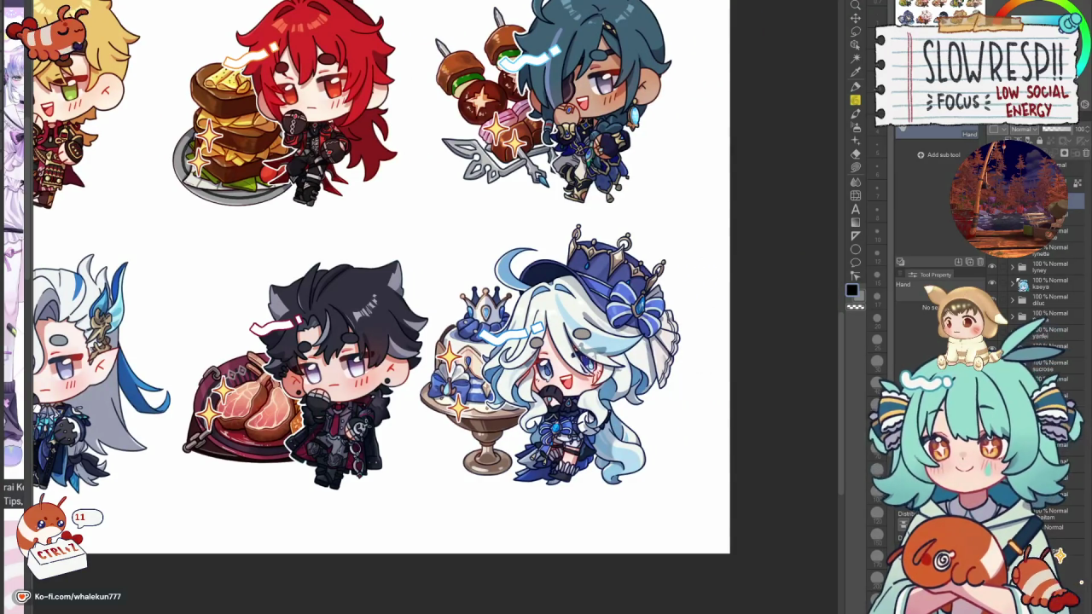
scroll(1020, 308, down, 5)
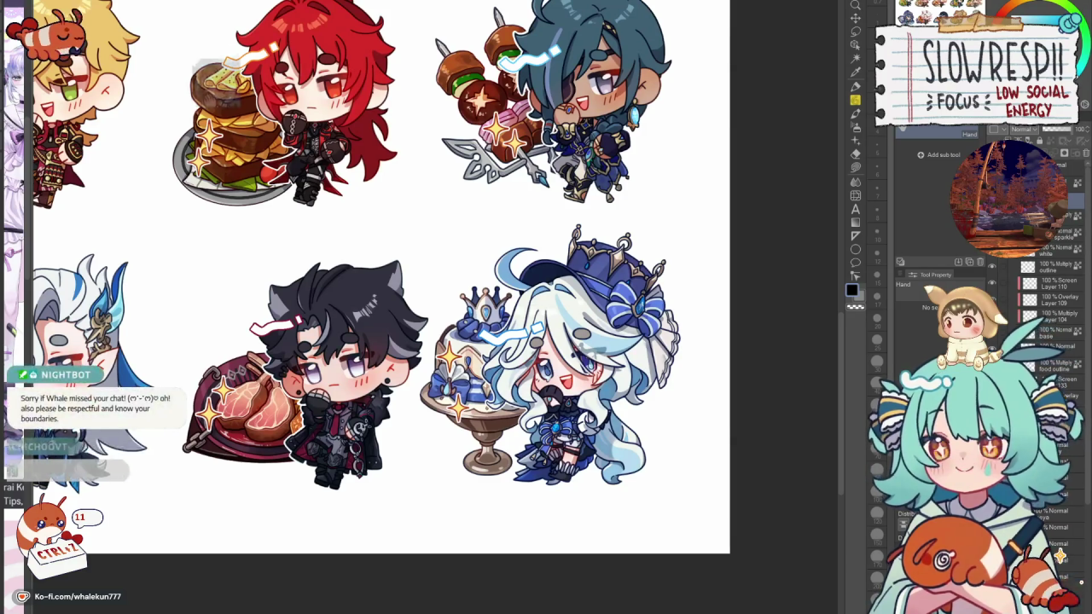
scroll(1020, 325, up, 5)
mouse_move(228, 220)
mouse_down()
mouse_move(461, 289)
mouse_move(480, 311)
mouse_up()
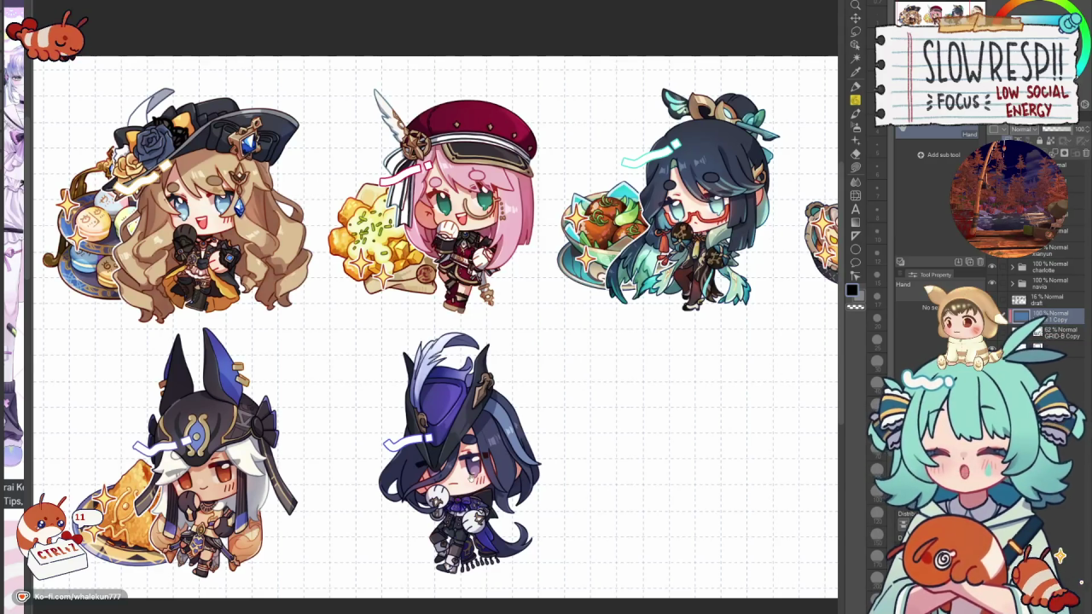
Bring the fourth chibi and the top of the grid sheet into view, zooming to check it.
drag(575, 491, 512, 482)
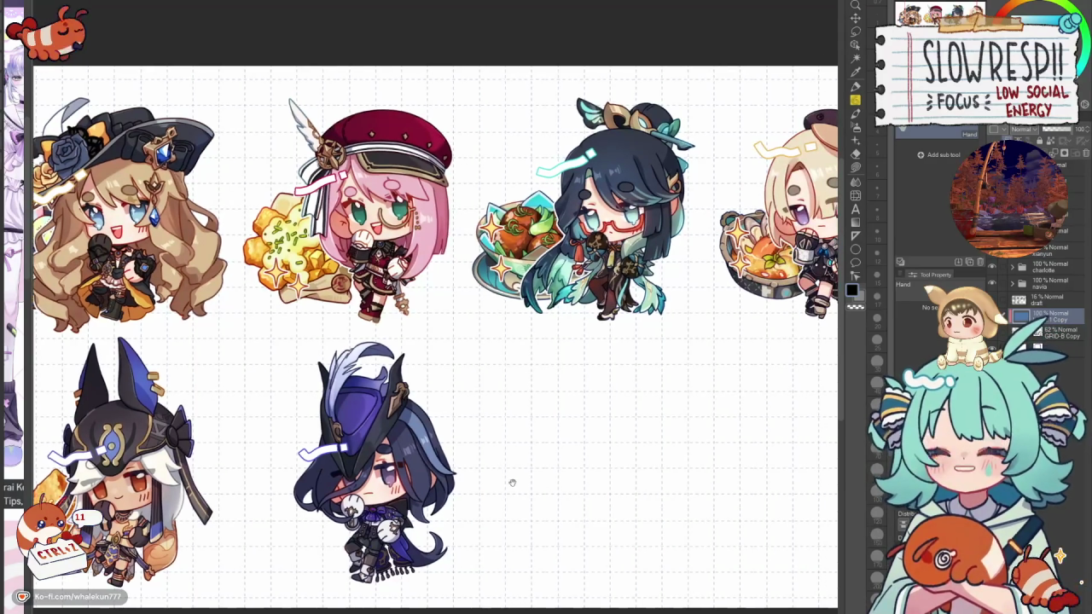
drag(550, 393, 430, 439)
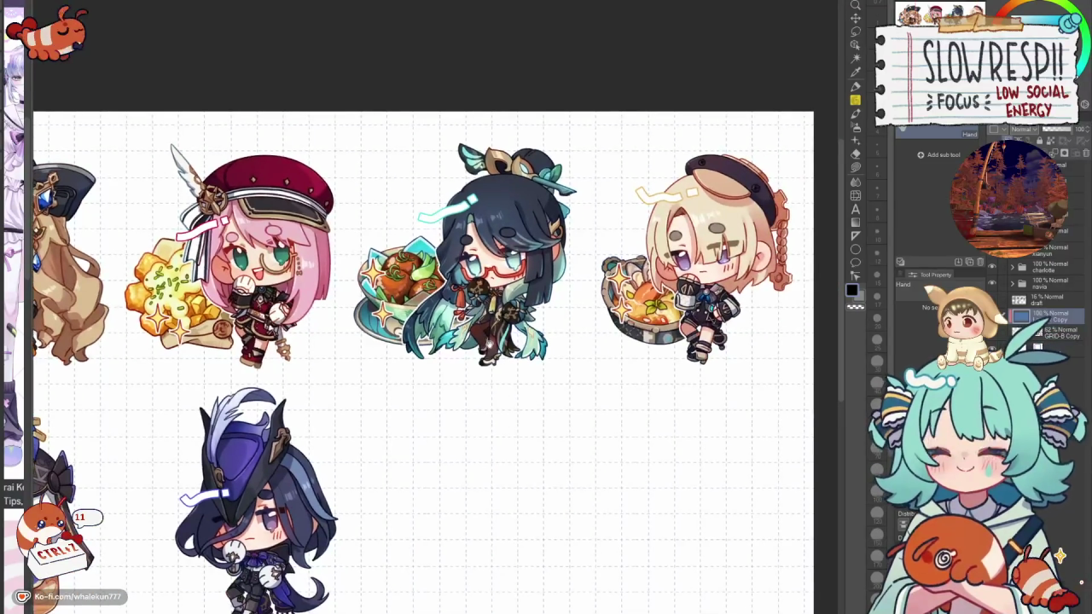
scroll(465, 228, up, 1)
scroll(466, 229, up, 1)
scroll(466, 229, up, 1)
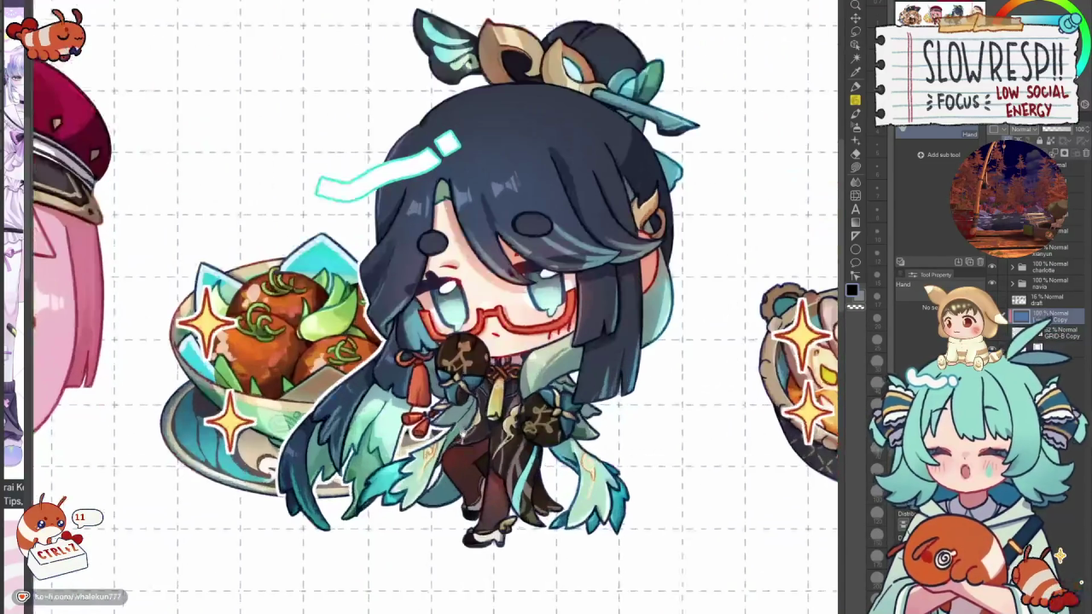
scroll(466, 228, up, 1)
scroll(435, 298, down, 2)
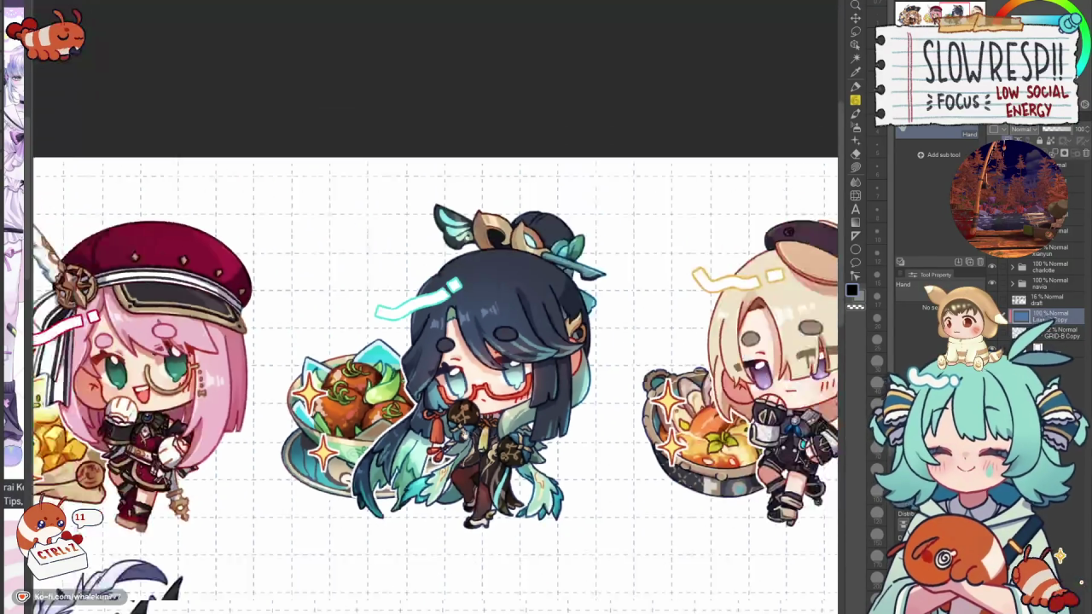
scroll(435, 299, down, 2)
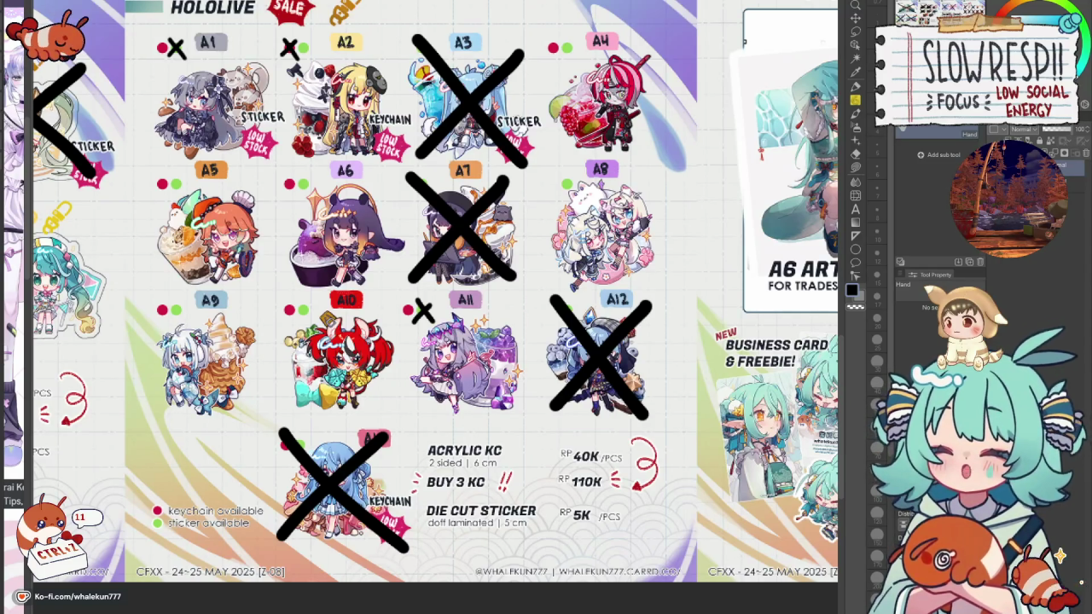
Switch documents with Ctrl+Tab, landing on the Hololive A-series catalog page.
key(ctrl+Tab)
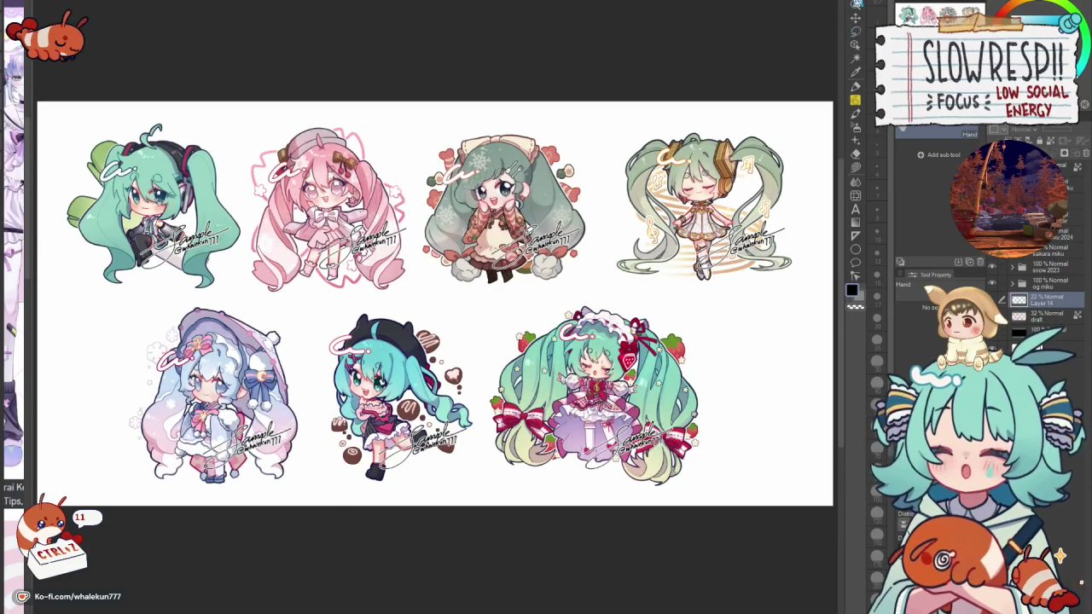
Zoom in and out on the seven-Miku sticker sheet and recentre it.
scroll(436, 303, up, 1)
scroll(435, 303, up, 2)
scroll(435, 303, up, 2)
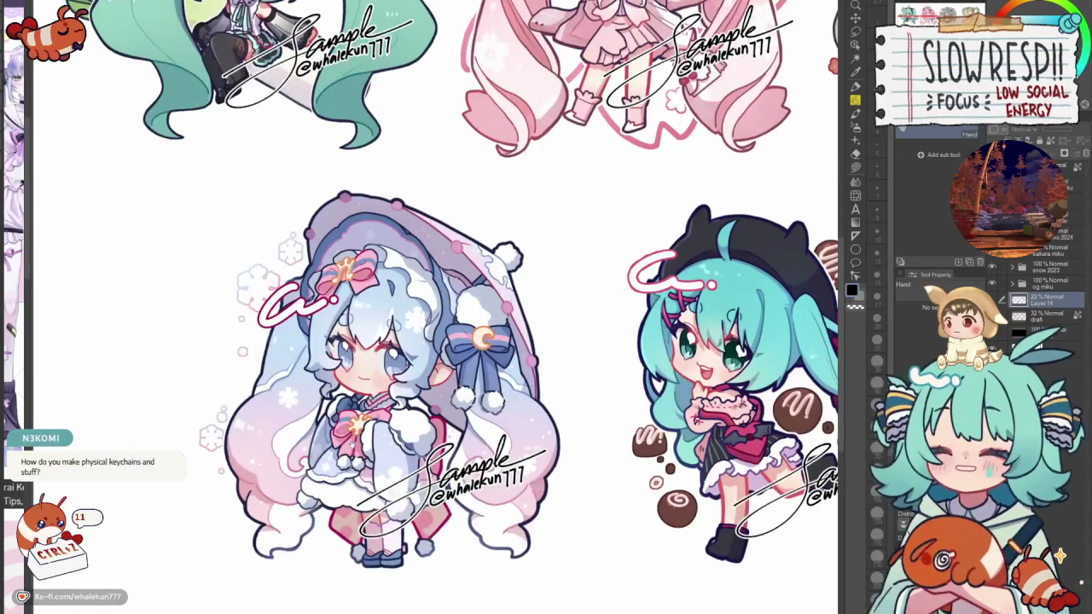
scroll(436, 303, down, 2)
scroll(435, 303, down, 1)
scroll(436, 303, down, 1)
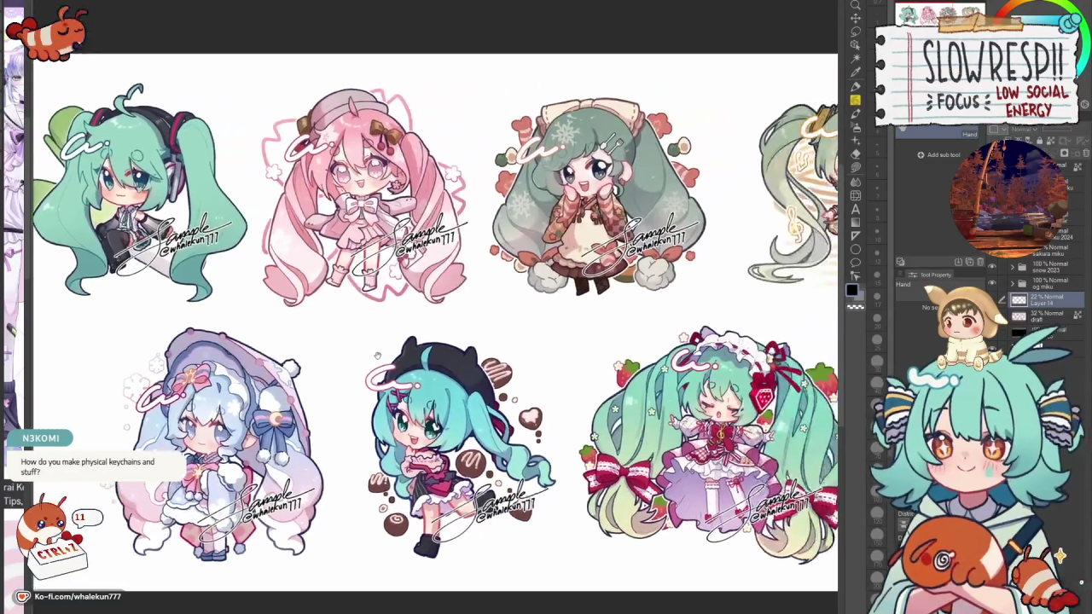
scroll(435, 302, down, 1)
drag(569, 330, 599, 345)
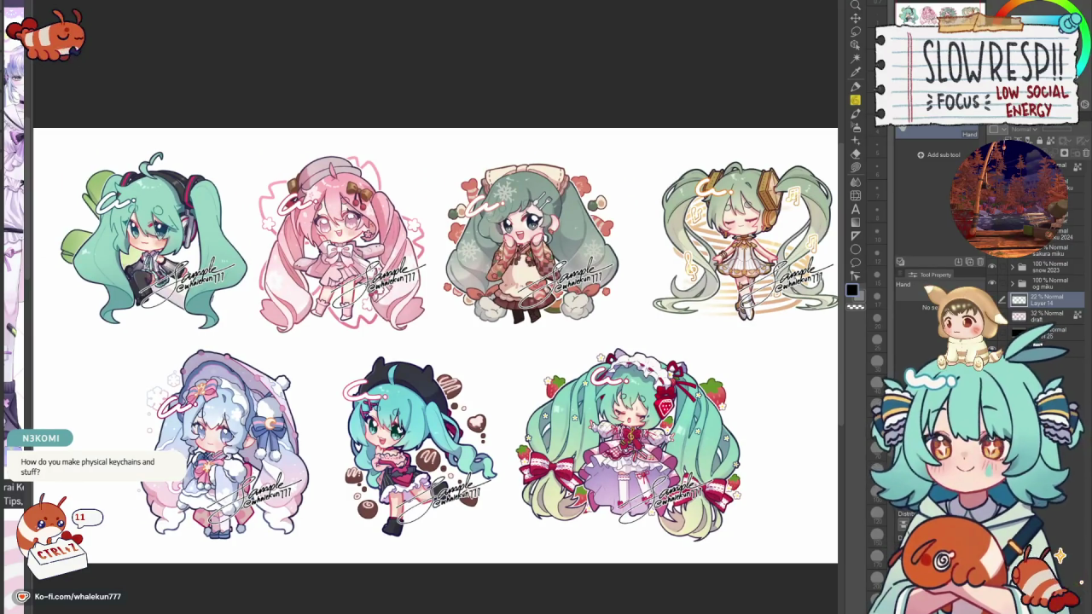
Cycle documents from the three-Miku sheet back through the seven-Miku sheet toward the Hololive price sheet.
key(ctrl+Tab)
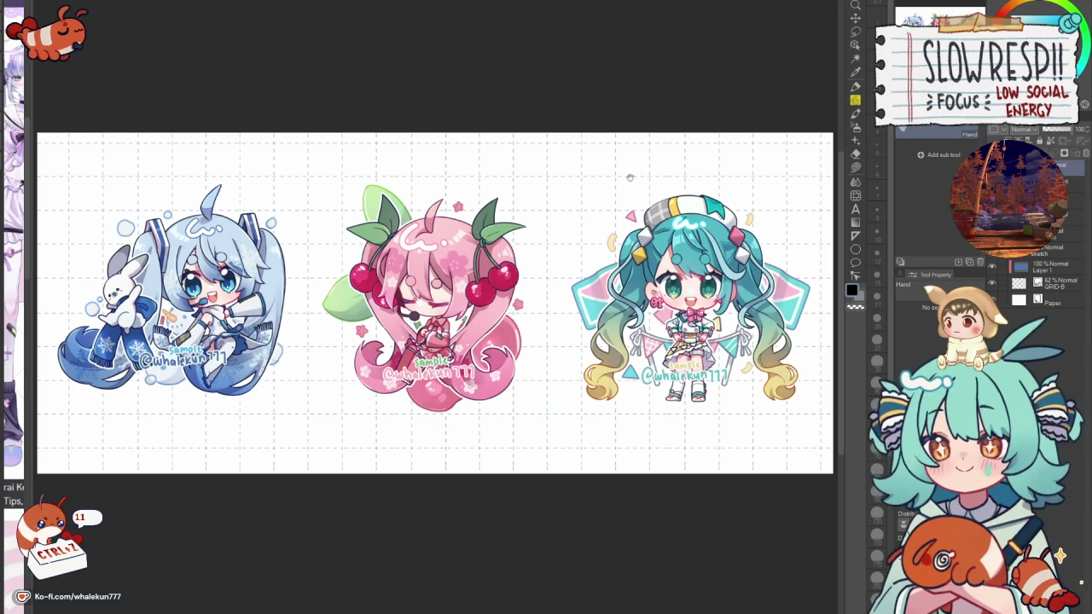
key(ctrl+Tab)
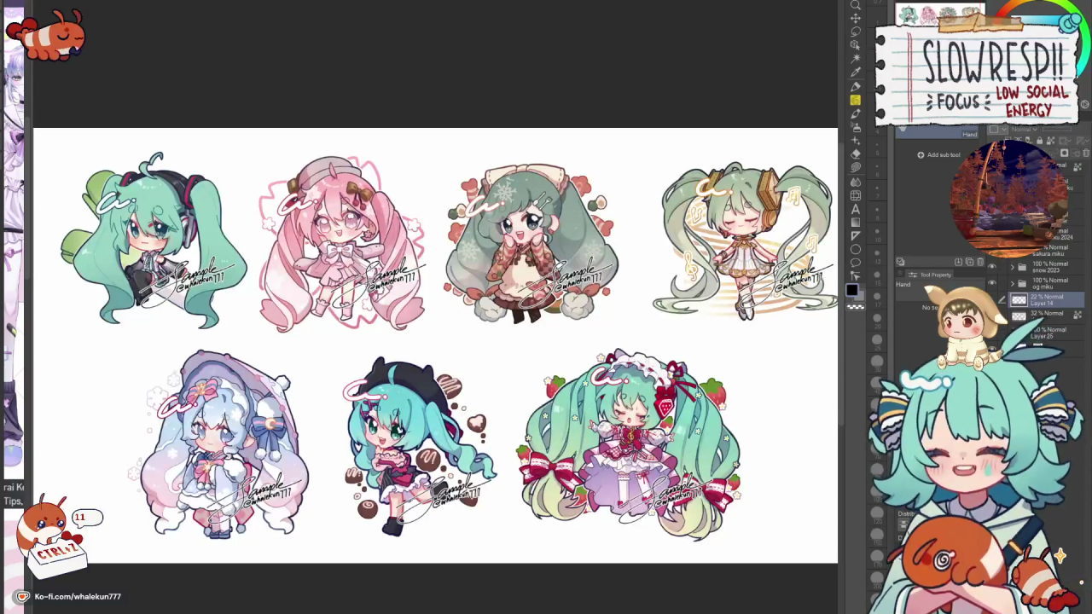
key(ctrl+Tab)
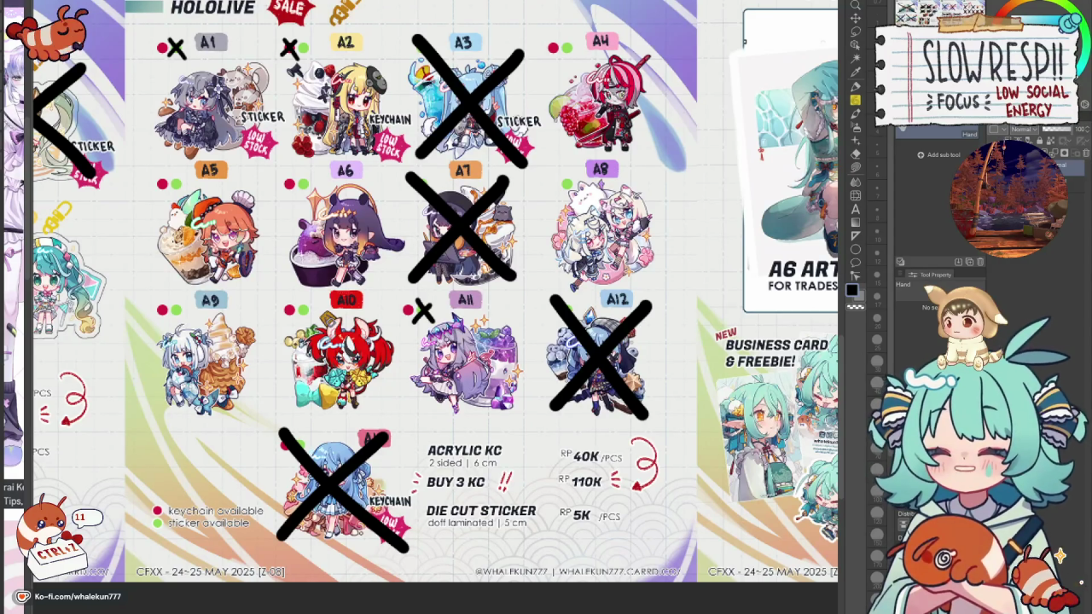
Switch to the six drink chibi sticker sheet and zoom and recentre it.
key(ctrl+Tab)
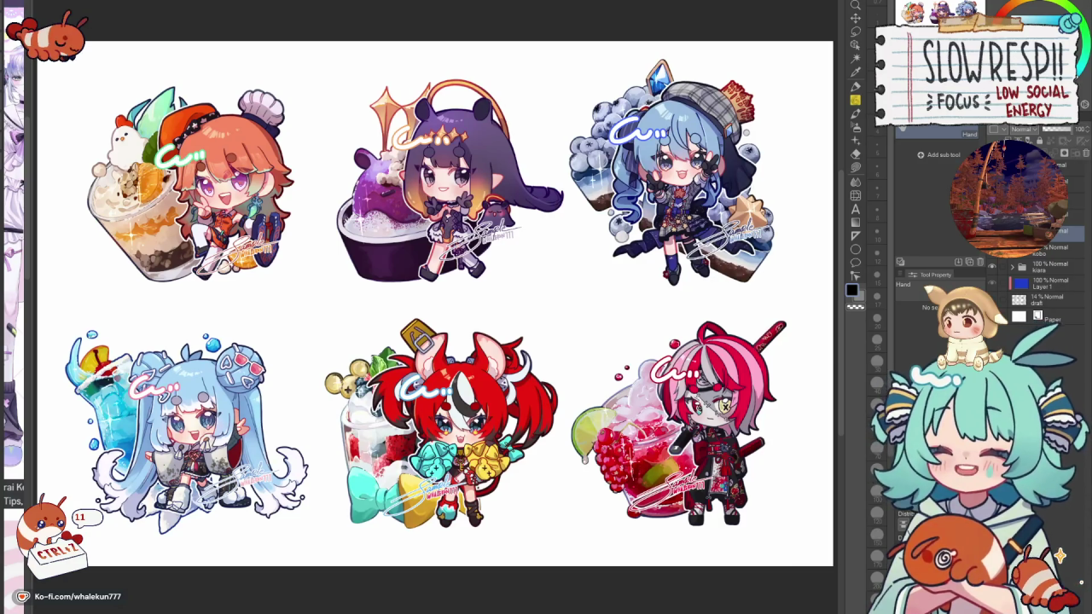
scroll(443, 427, up, 2)
scroll(444, 427, up, 2)
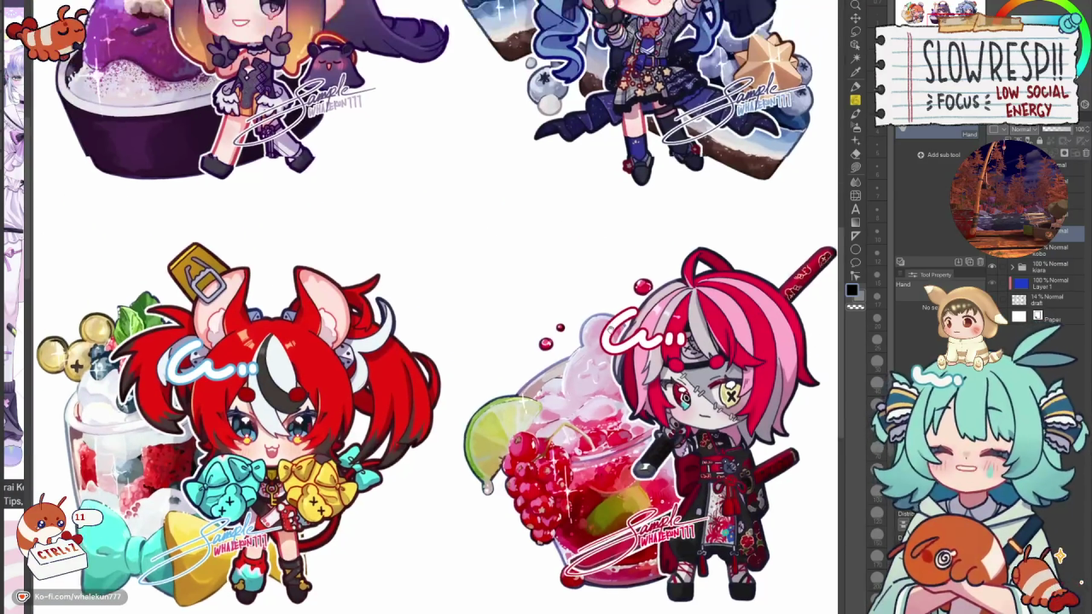
scroll(444, 426, up, 3)
scroll(537, 268, down, 3)
scroll(538, 268, up, 2)
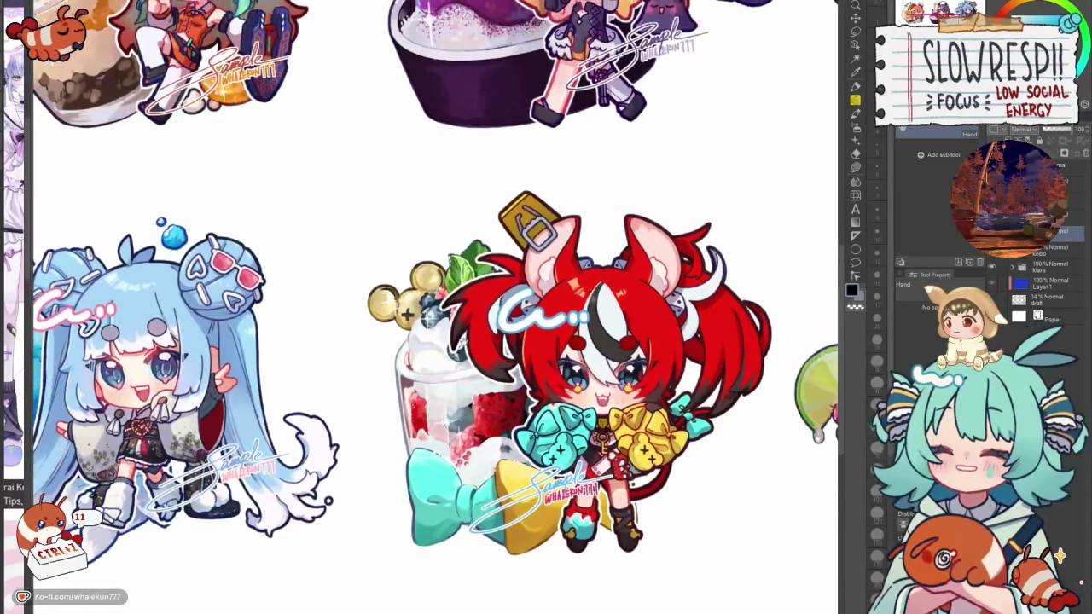
scroll(538, 268, down, 2)
scroll(538, 268, up, 1)
scroll(512, 298, down, 1)
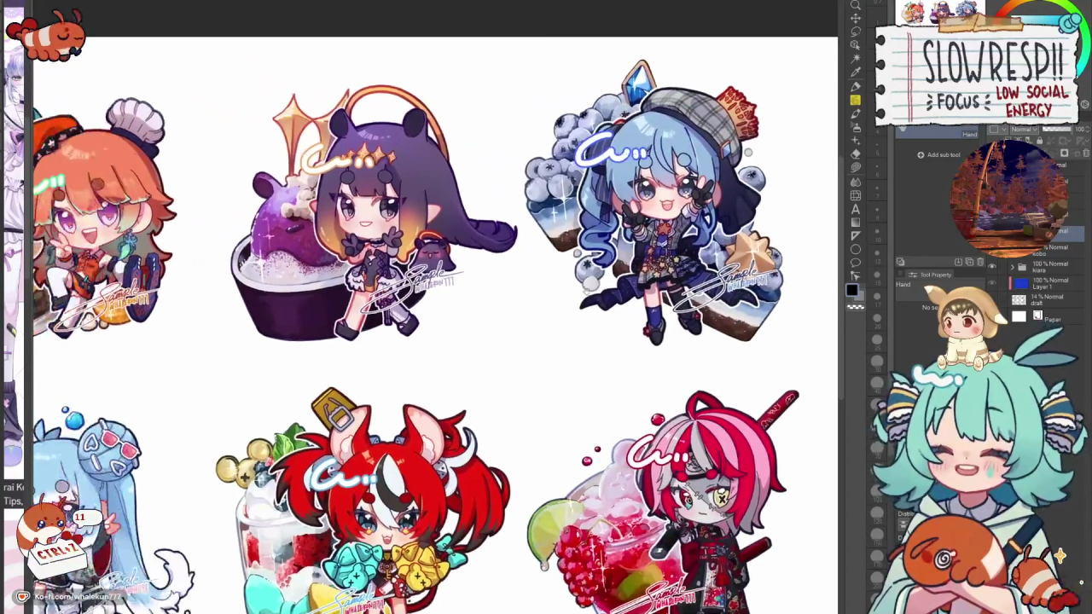
scroll(468, 335, down, 2)
drag(541, 311, 509, 305)
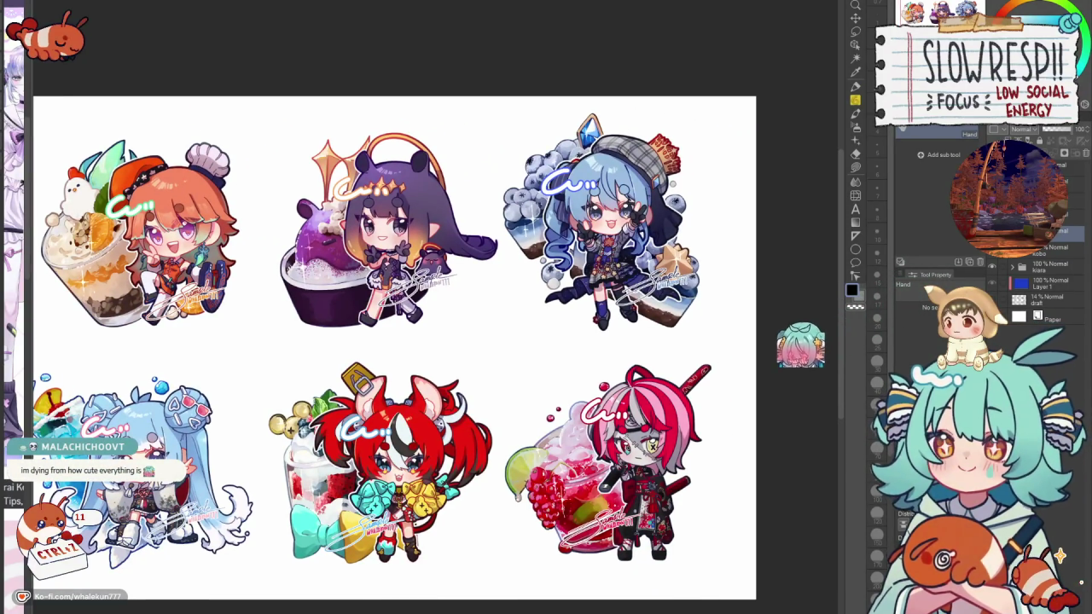
Move to the next chibi sheet and pan to the glasses girl and blonde stickers.
key(ctrl+Tab)
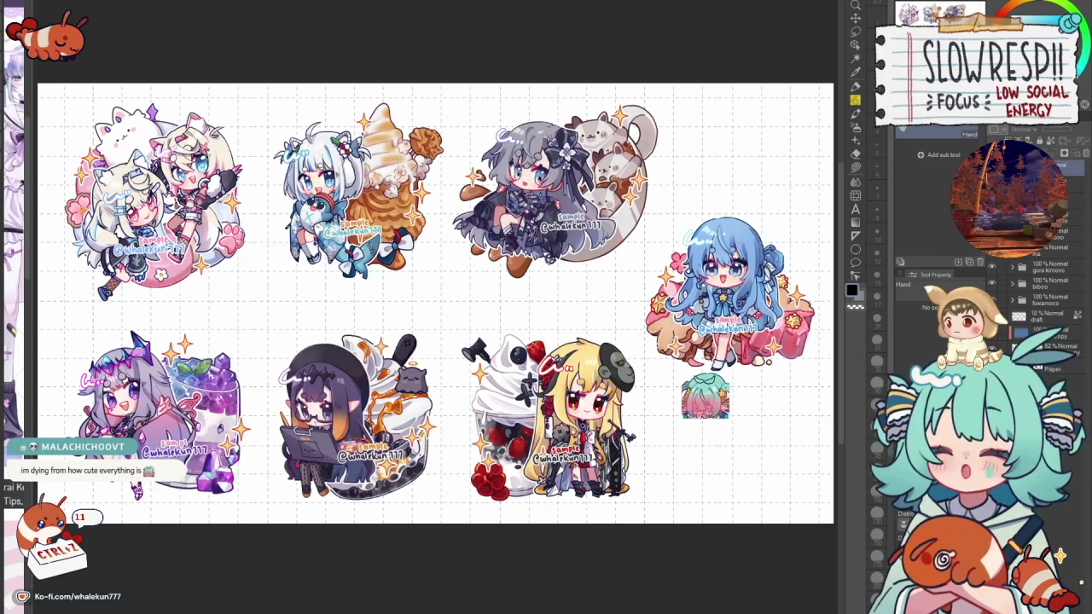
scroll(422, 253, up, 3)
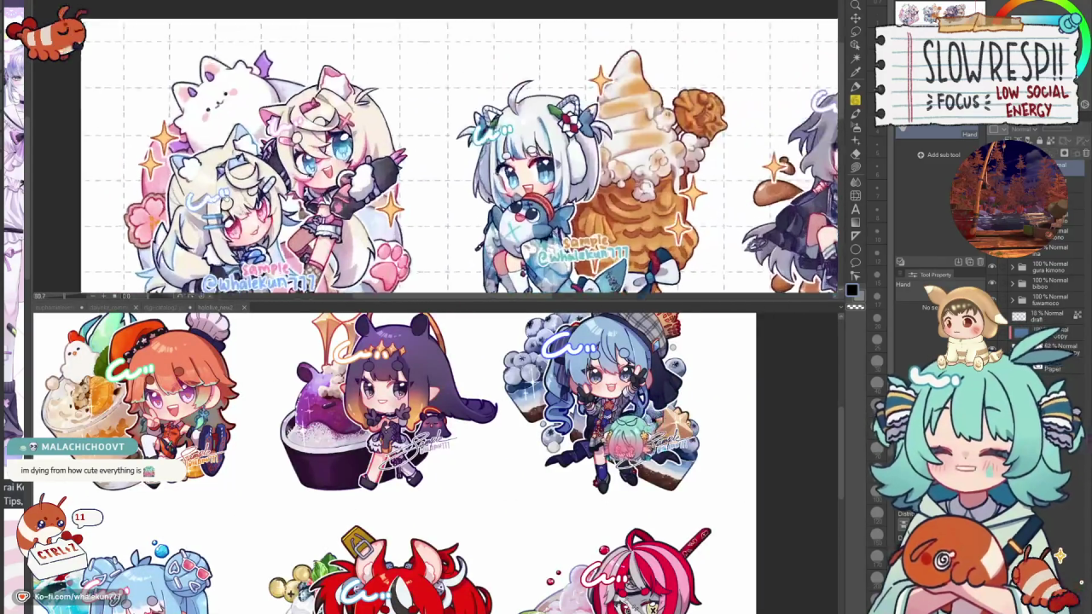
scroll(370, 120, down, 5)
drag(370, 121, 157, 39)
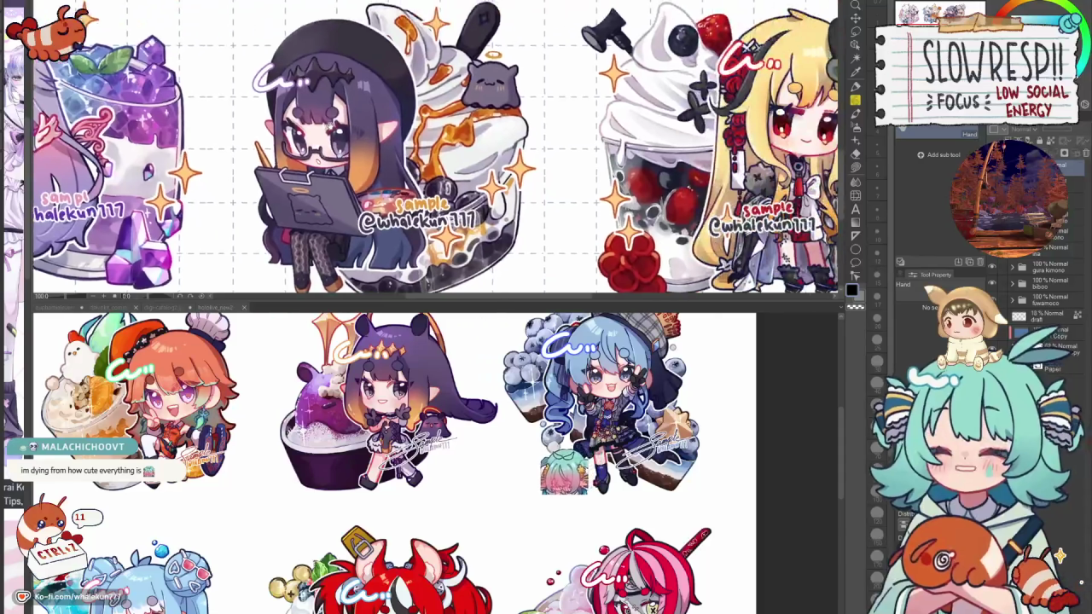
scroll(407, 322, up, 1)
scroll(408, 322, up, 1)
scroll(408, 323, up, 1)
scroll(408, 323, up, 1)
scroll(408, 323, down, 2)
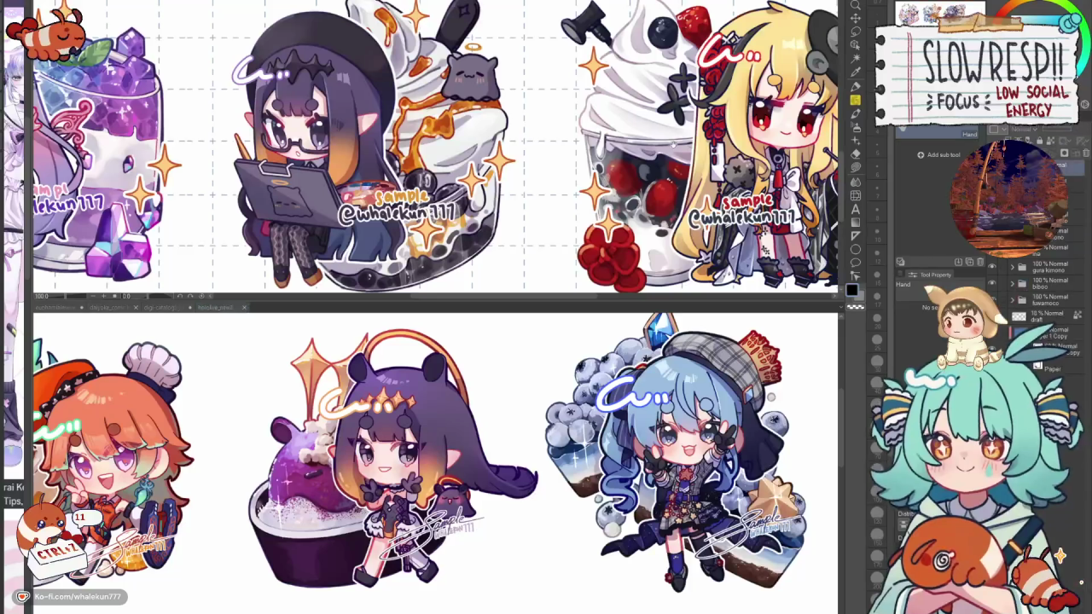
scroll(435, 145, down, 2)
scroll(436, 145, down, 2)
Pan up to the upper row of stickers and zoom in and out on it.
drag(435, 103, 439, 213)
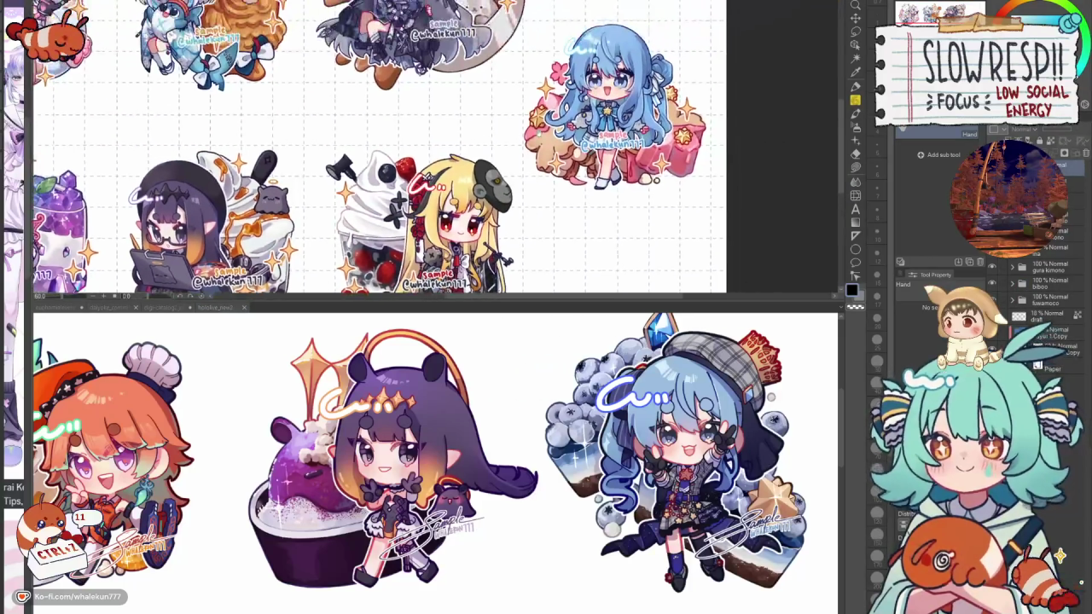
scroll(435, 145, up, 2)
scroll(435, 149, up, 1)
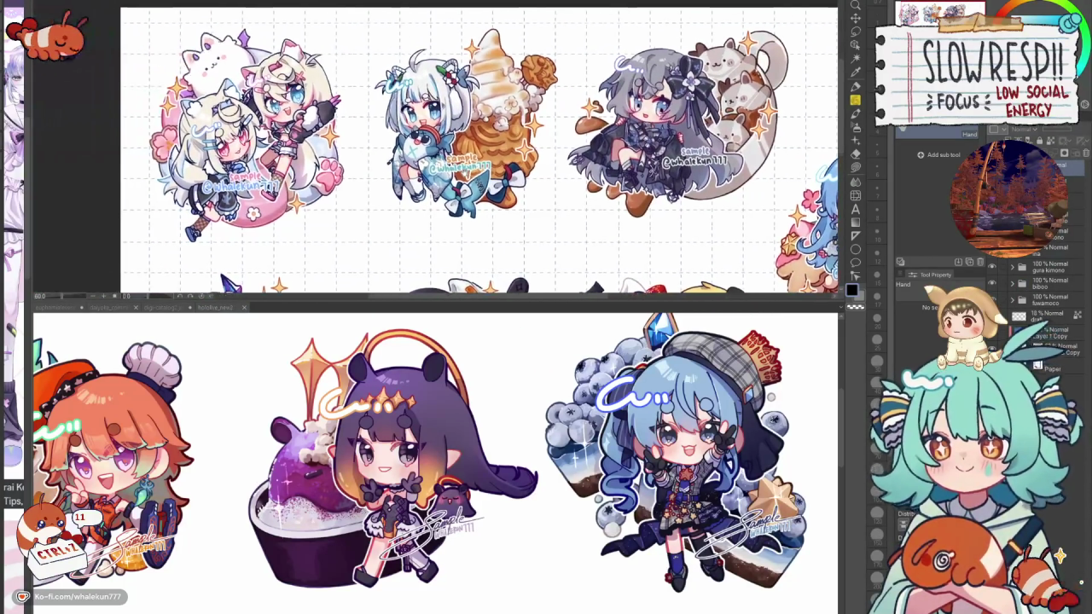
scroll(435, 150, up, 1)
scroll(435, 149, up, 1)
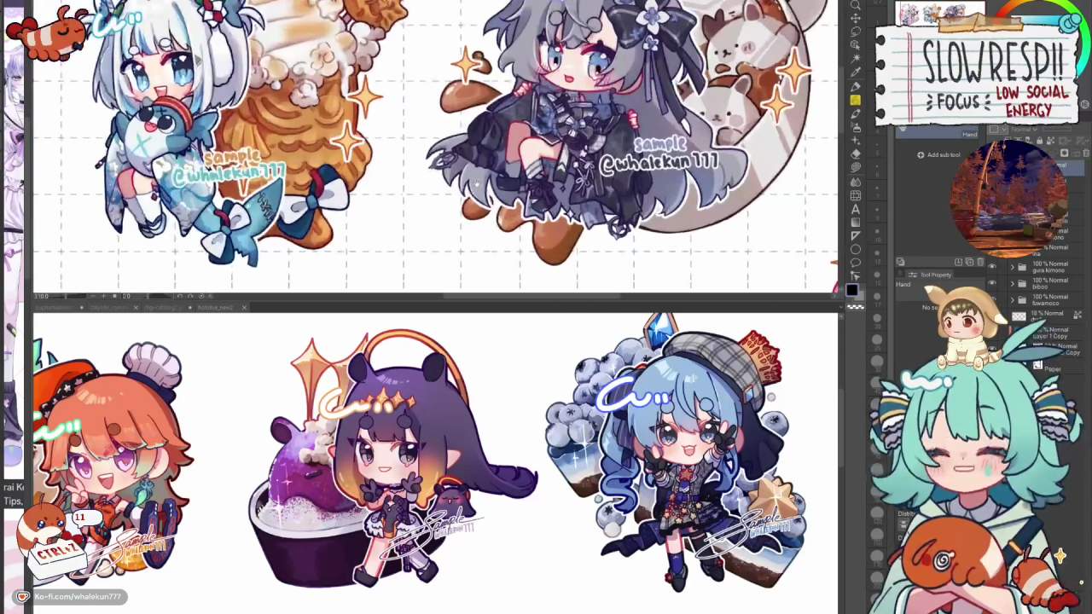
scroll(435, 307, down, 1)
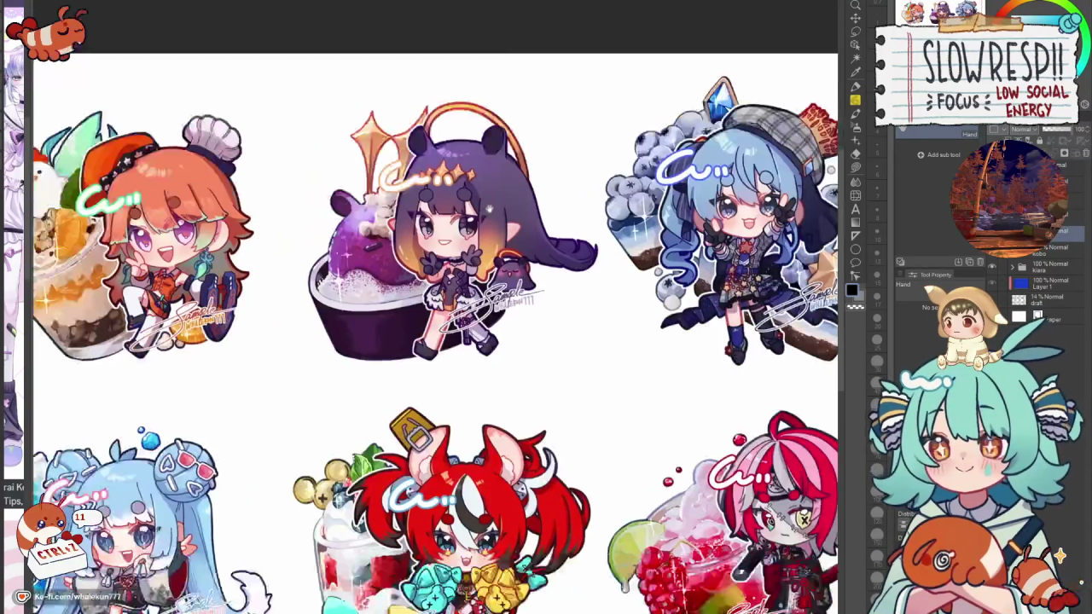
scroll(435, 307, down, 2)
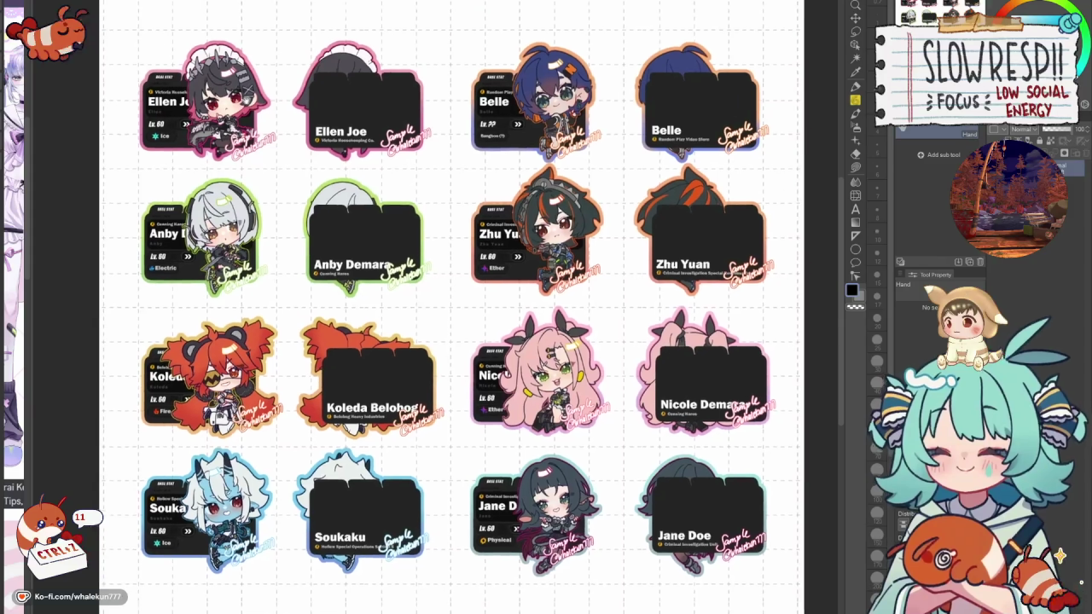
Zoom into the card sheet, panning across the right-hand, left and top cards.
scroll(175, 68, up, 3)
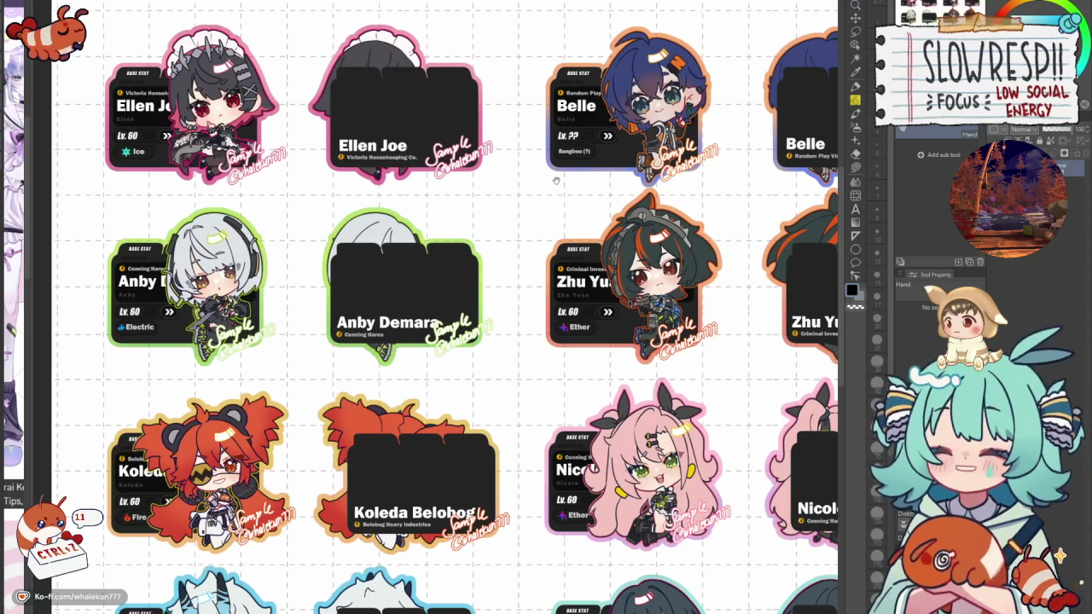
drag(574, 164, 485, 117)
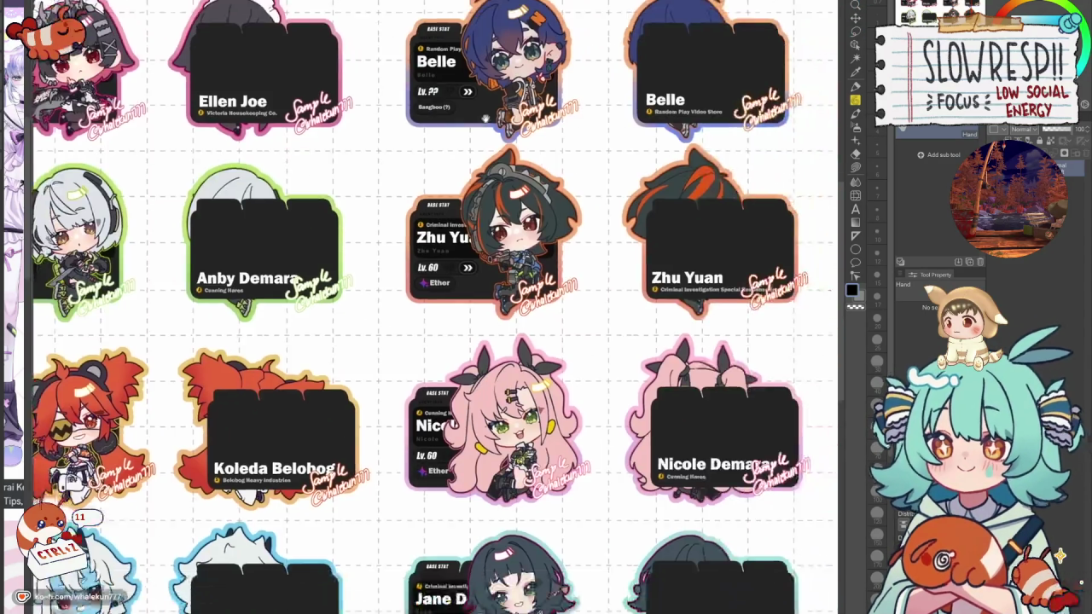
scroll(485, 117, down, 1)
scroll(581, 126, up, 1)
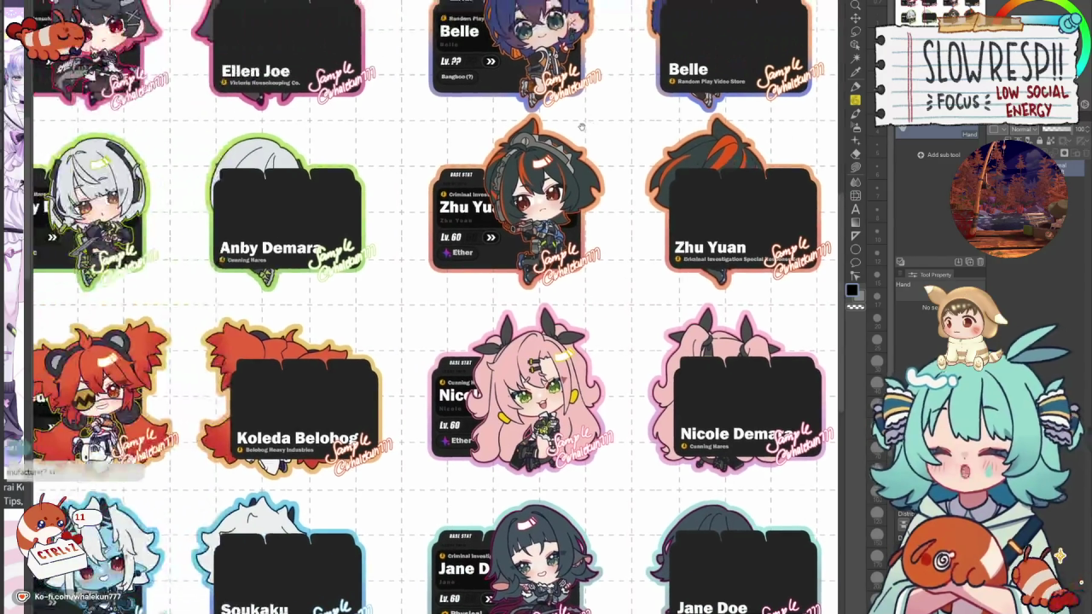
scroll(581, 126, up, 1)
mouse_move(417, 228)
mouse_down()
mouse_move(474, 236)
mouse_move(392, 152)
mouse_up()
scroll(474, 237, down, 1)
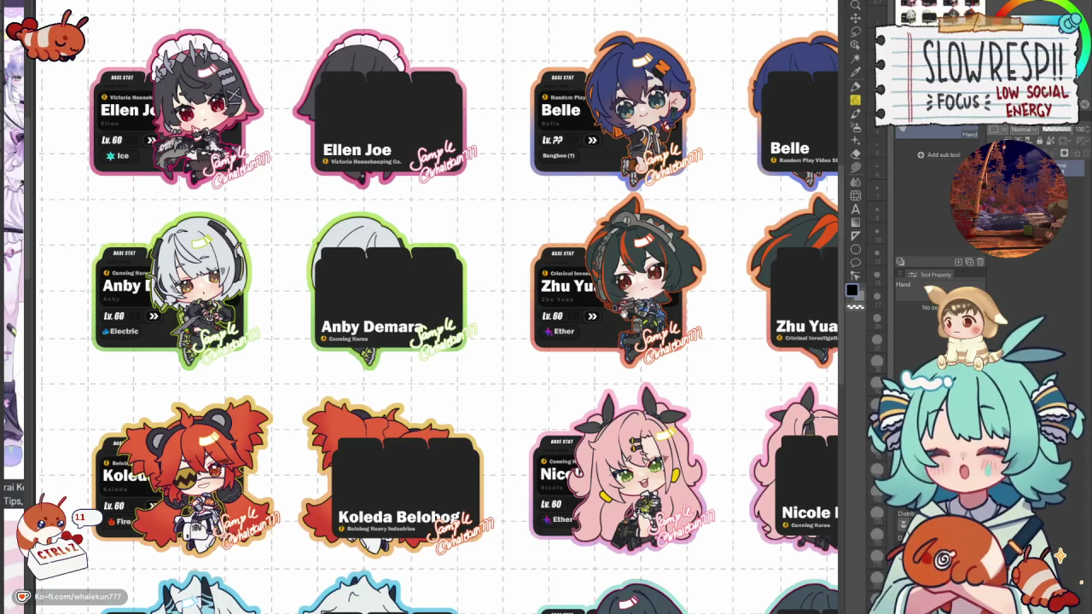
scroll(656, 391, down, 5)
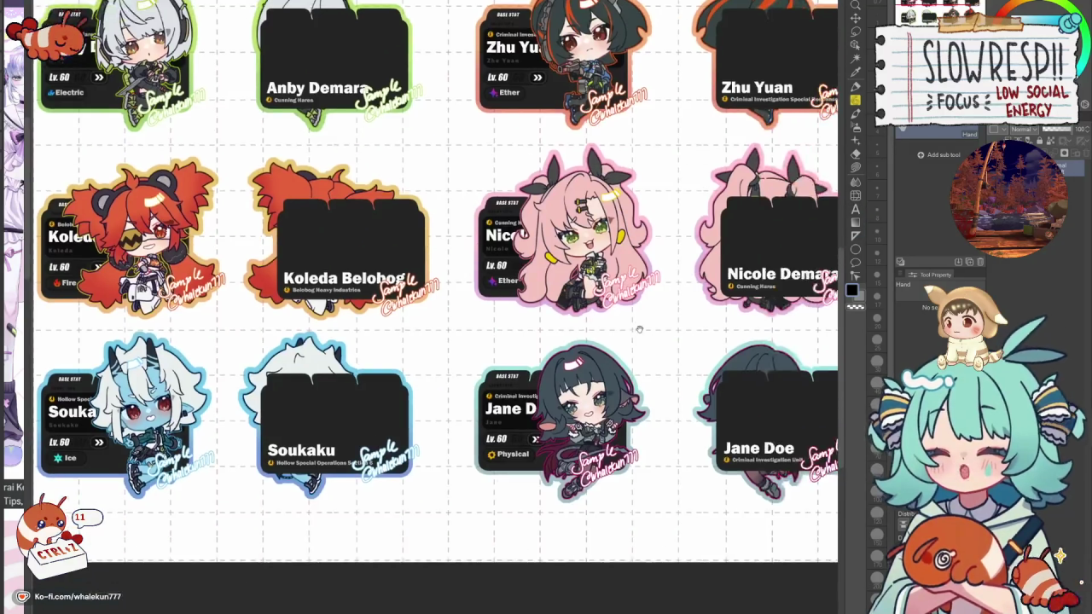
scroll(488, 322, up, 3)
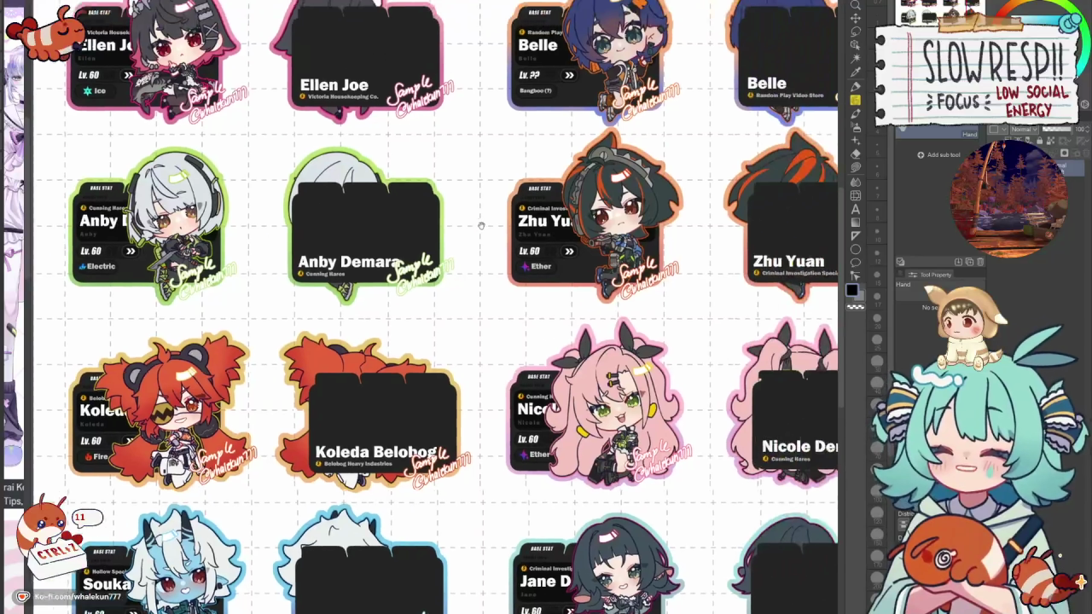
drag(481, 226, 436, 249)
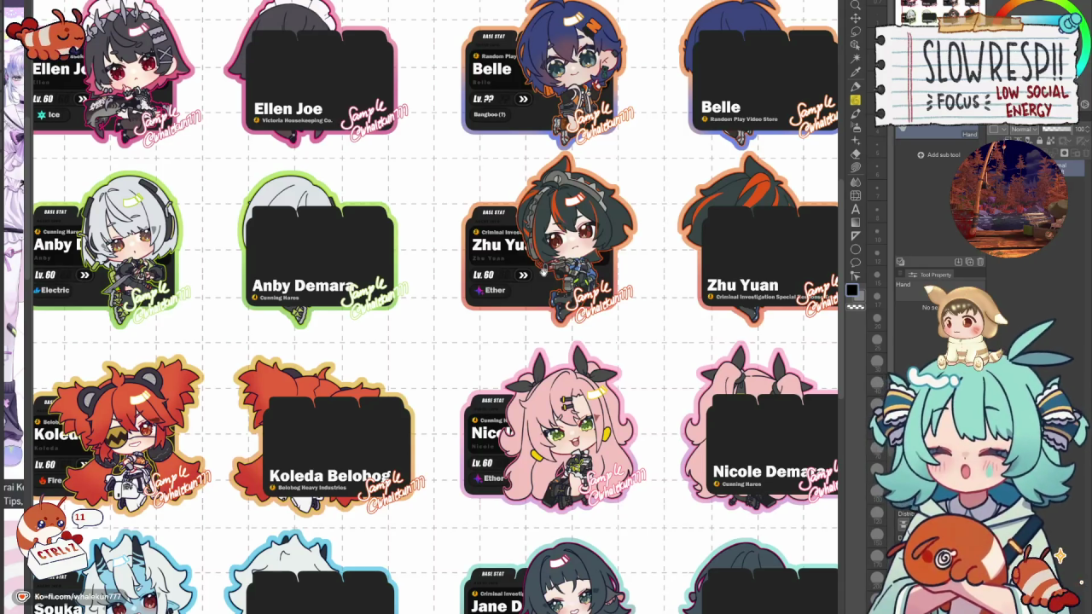
Zoom out to view the full grid of sixteen character cards.
scroll(339, 212, up, 5)
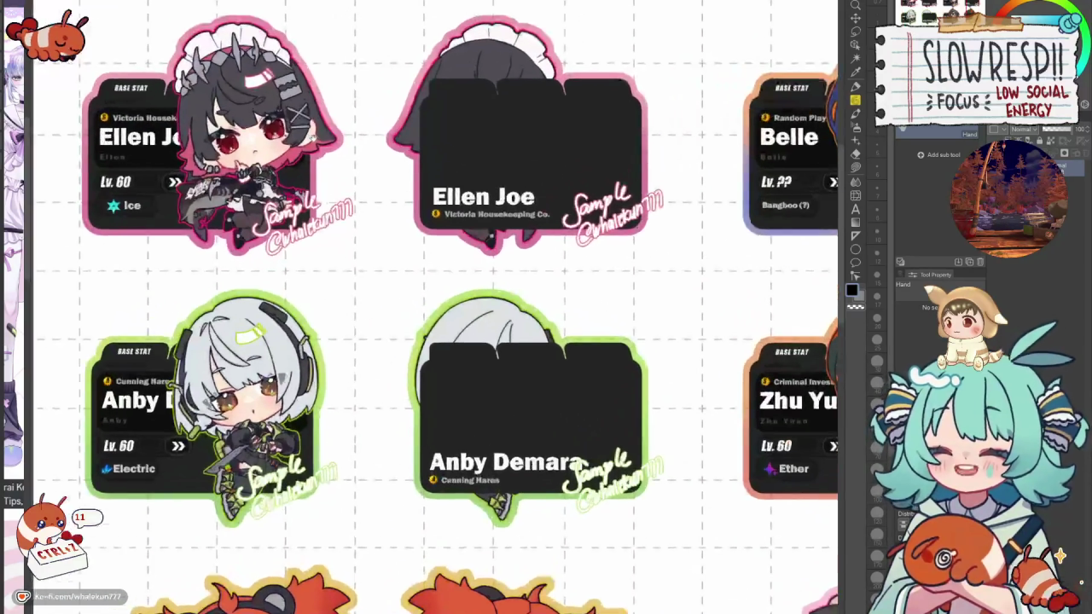
scroll(317, 142, down, 2)
scroll(501, 257, down, 2)
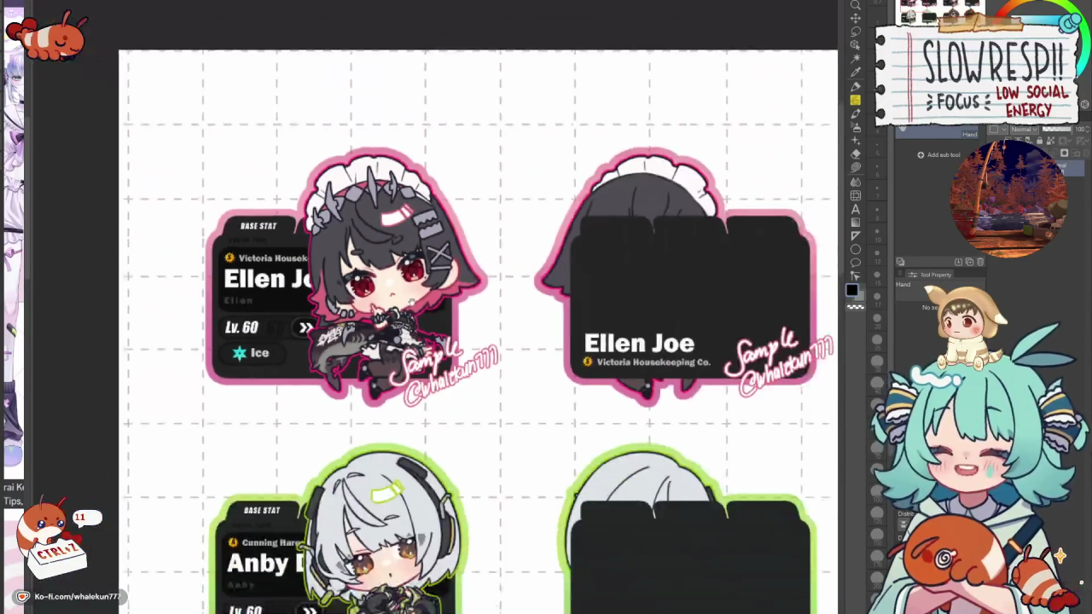
scroll(501, 258, down, 1)
scroll(501, 258, down, 1)
scroll(354, 283, up, 3)
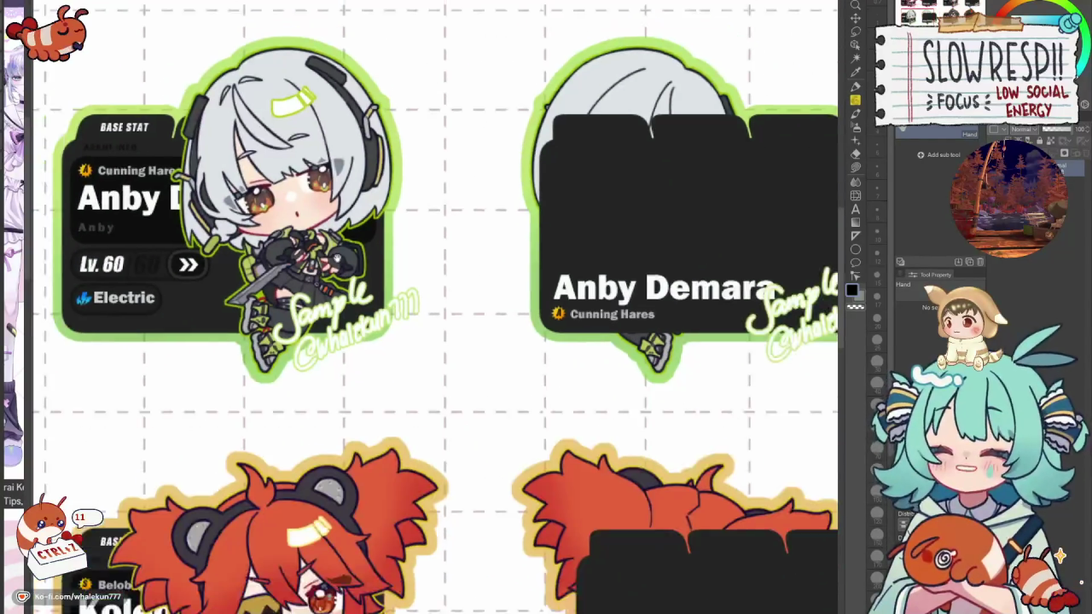
scroll(355, 284, down, 3)
mouse_move(423, 445)
mouse_down()
mouse_move(410, 154)
mouse_move(213, 170)
mouse_up()
scroll(409, 154, down, 1)
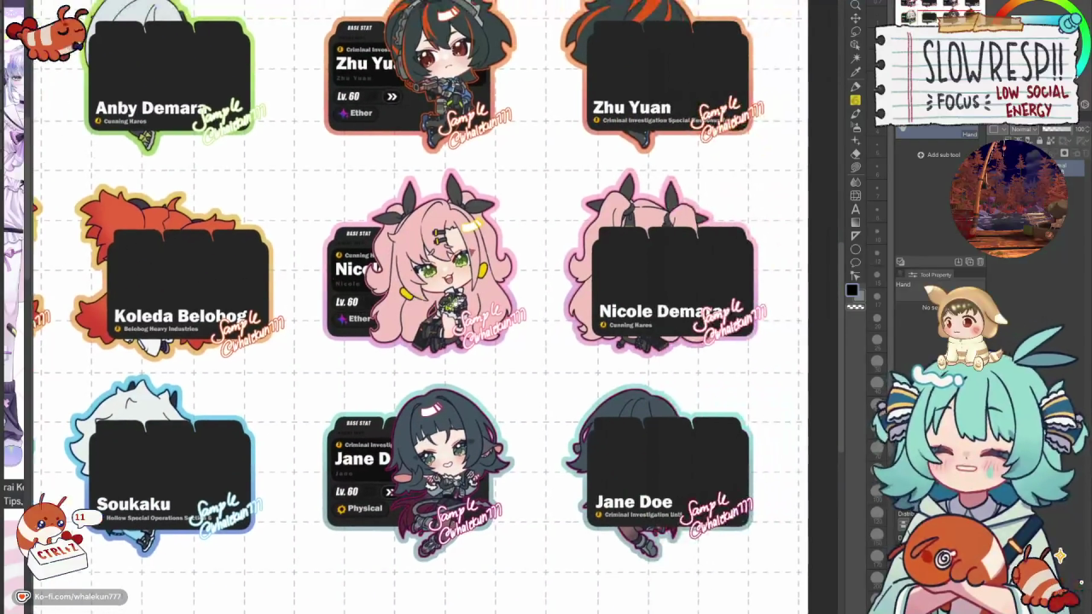
scroll(455, 304, down, 1)
scroll(476, 316, up, 1)
scroll(476, 316, up, 2)
scroll(478, 341, up, 1)
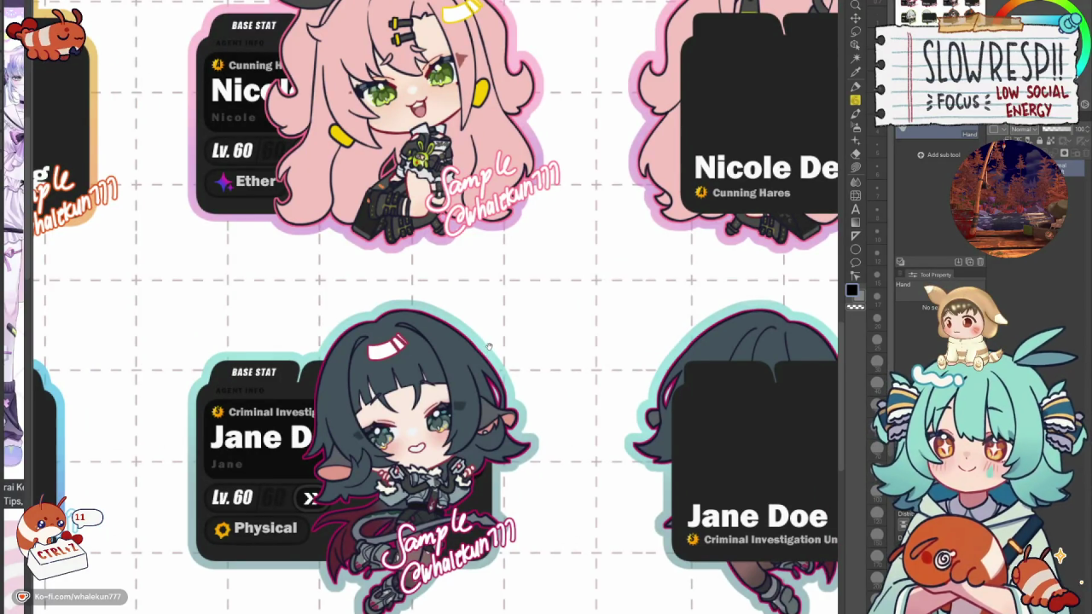
scroll(489, 350, down, 1)
scroll(490, 343, down, 2)
scroll(495, 338, down, 1)
scroll(495, 337, up, 2)
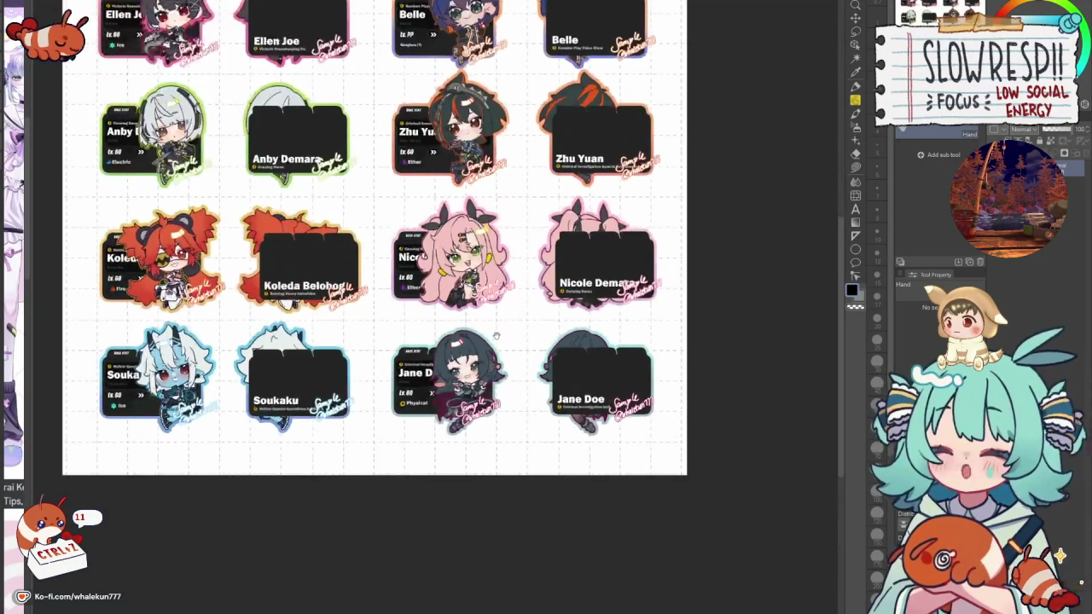
Inspect the Belle card up close, then switch back to the merch catalog document.
drag(495, 171, 495, 526)
scroll(478, 383, up, 1)
scroll(478, 384, up, 2)
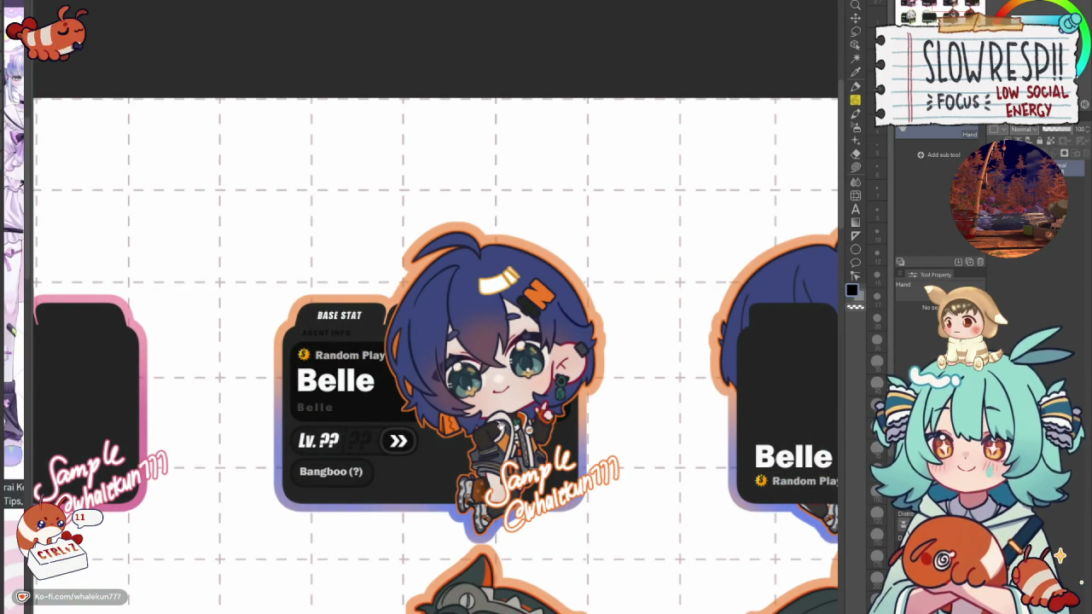
scroll(502, 424, down, 1)
scroll(501, 424, down, 1)
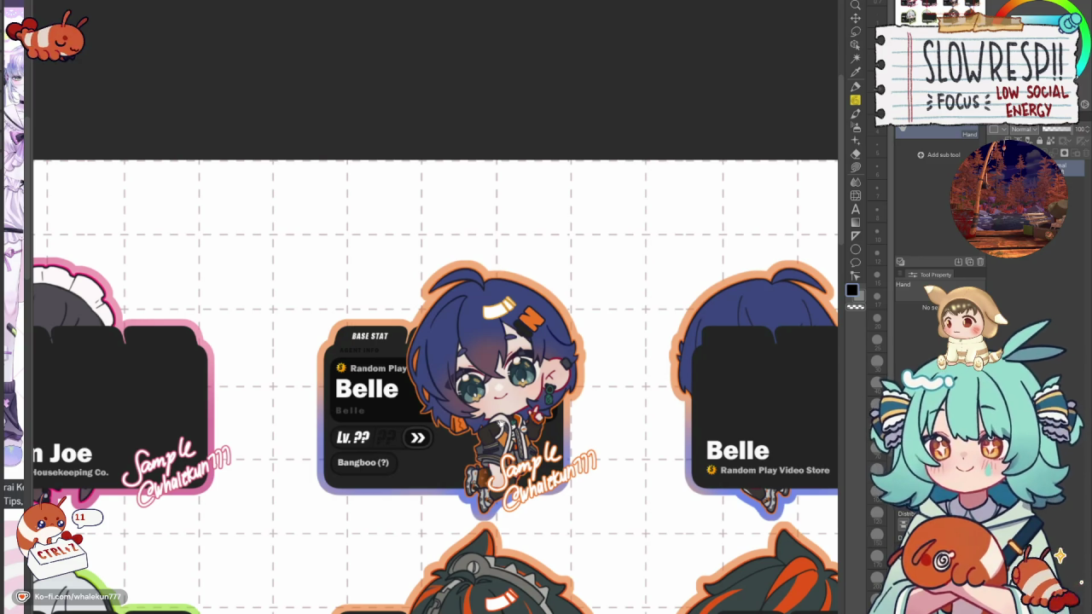
scroll(623, 313, down, 2)
scroll(623, 313, down, 2)
scroll(623, 313, down, 1)
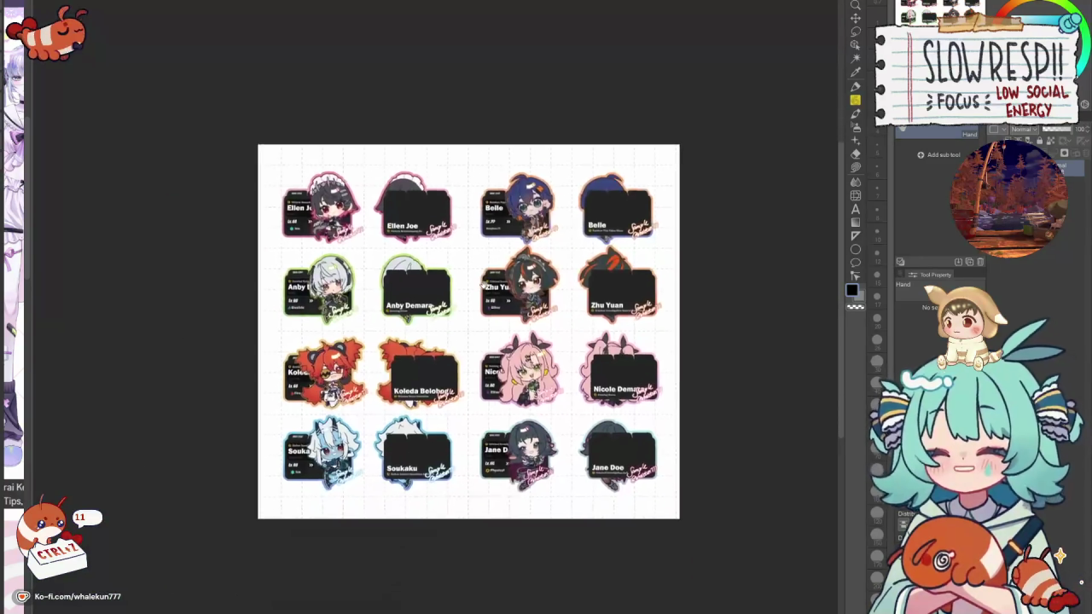
scroll(469, 331, up, 1)
key(ctrl+Tab)
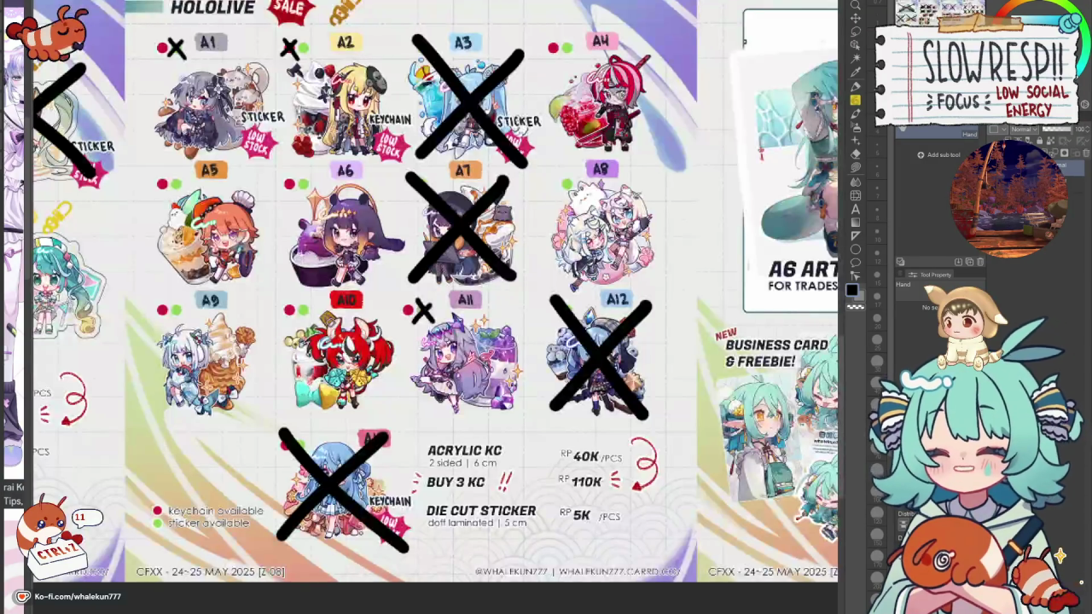
Zoom out over all eight crossed-out catalog pages, then switch to the stream panels document.
scroll(438, 307, down, 1)
scroll(437, 307, down, 1)
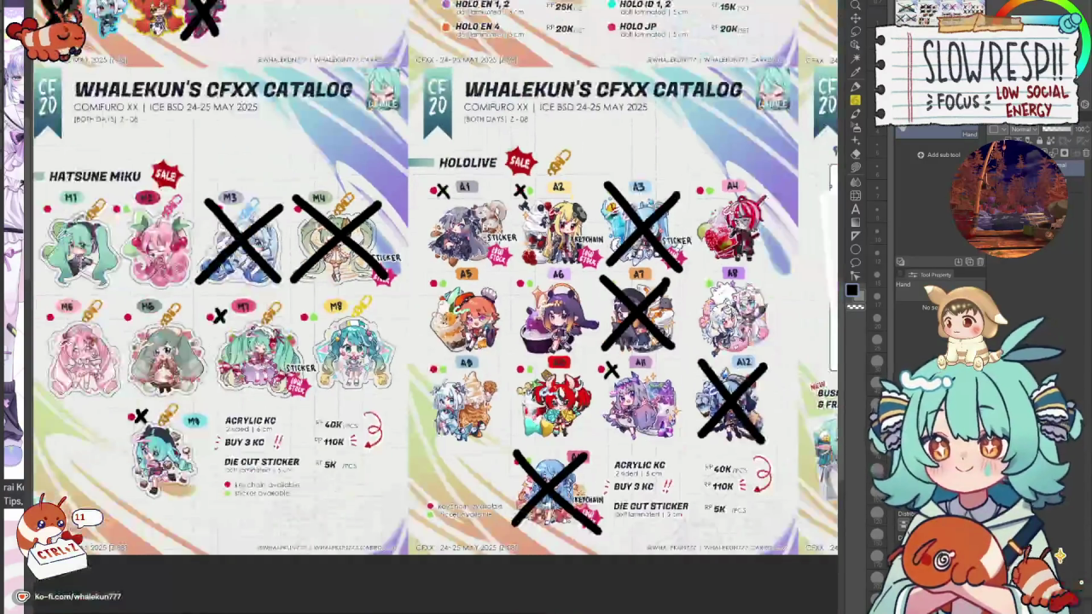
scroll(356, 463, down, 2)
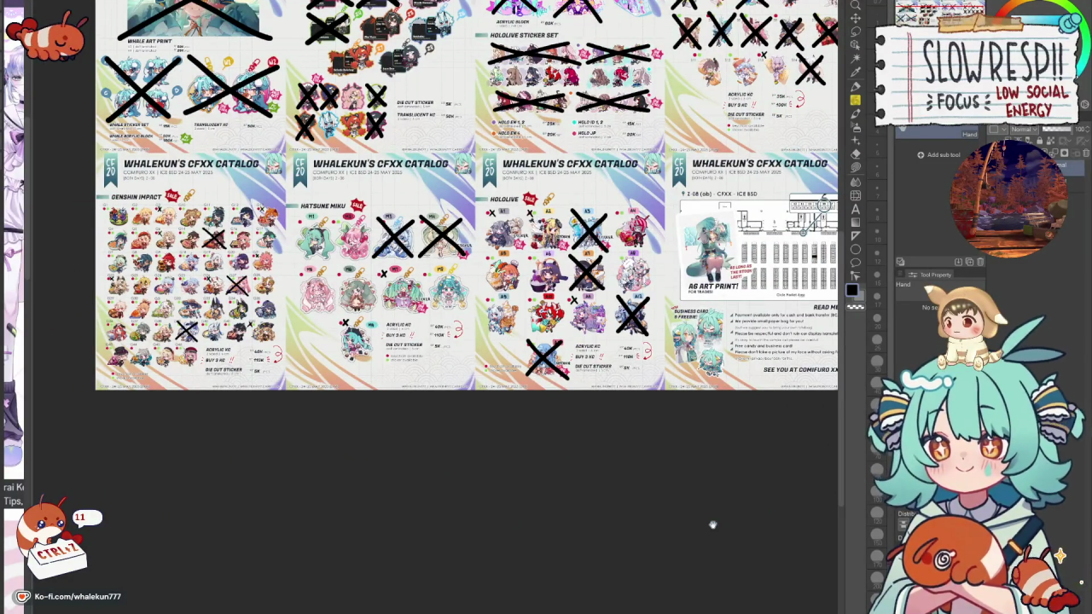
drag(316, 120, 294, 252)
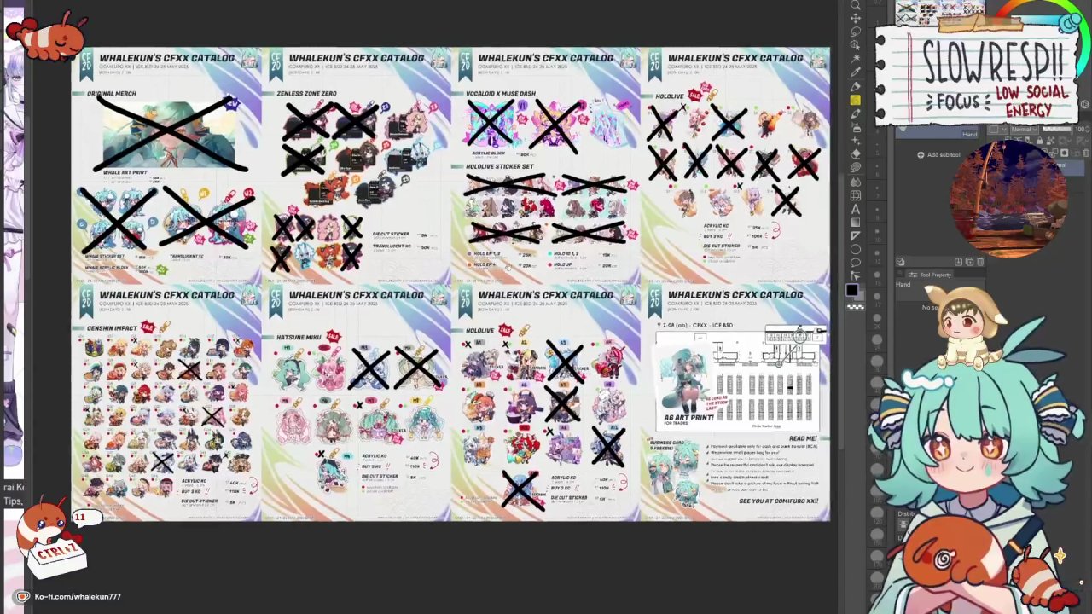
drag(461, 268, 461, 305)
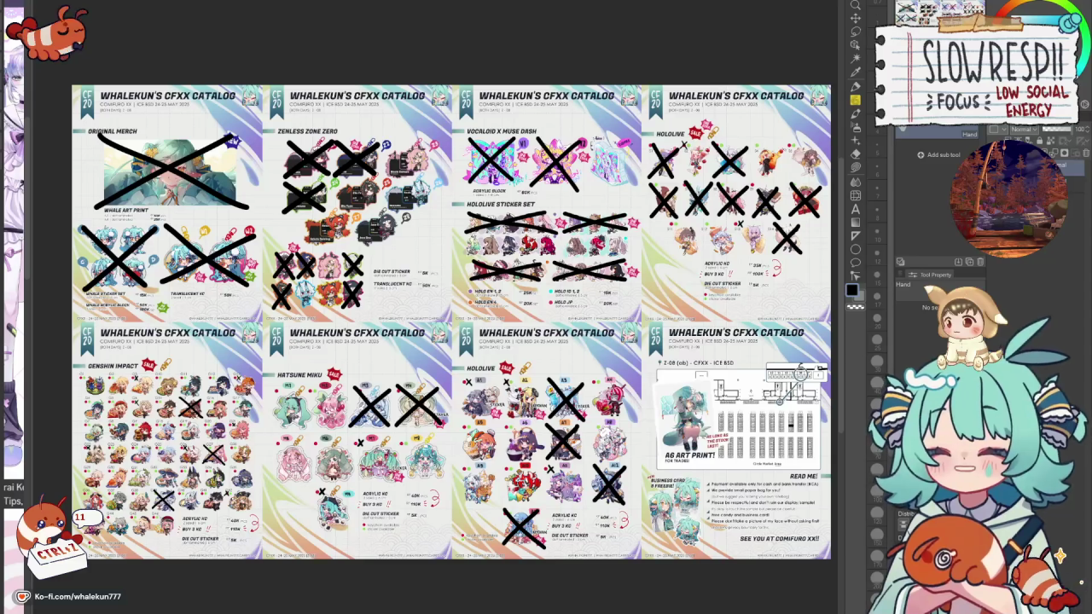
key(ctrl+Tab)
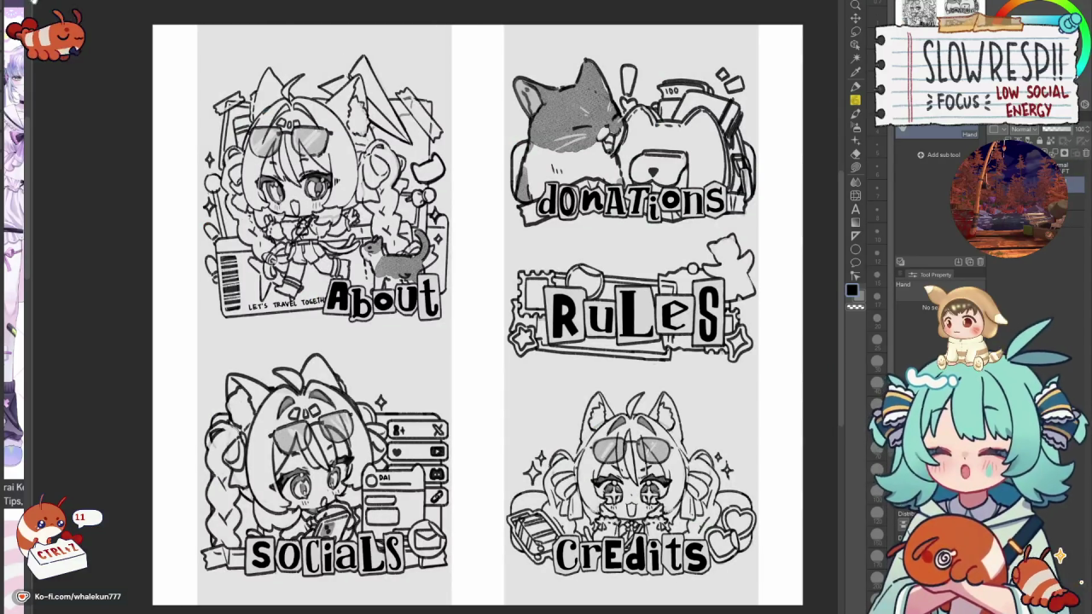
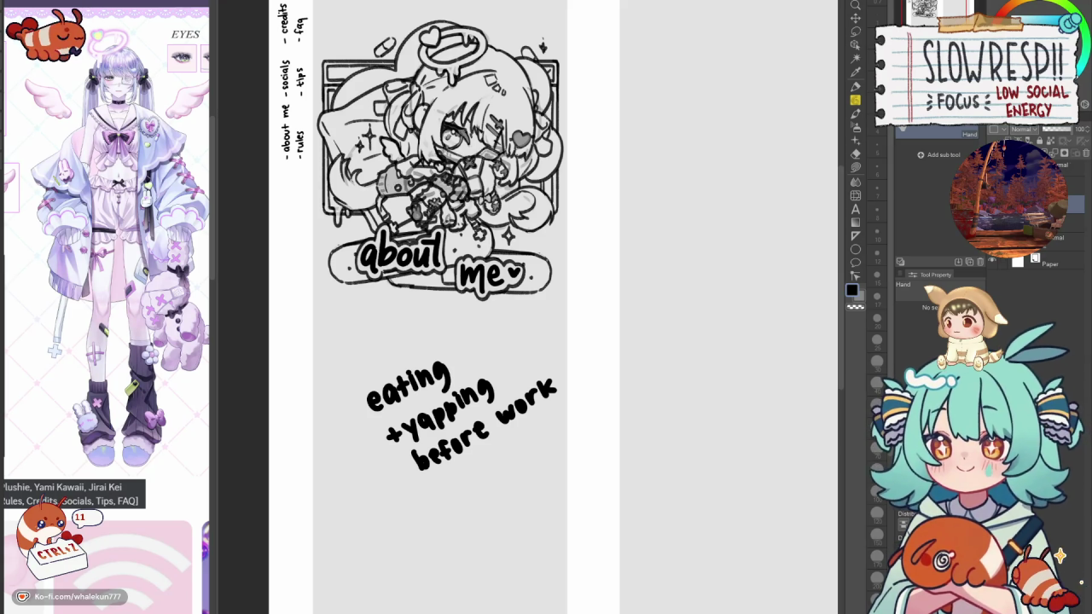
Bring up the whale girl's colour character reference sheet canvas with Ctrl+Tab.
key(ctrl+Tab)
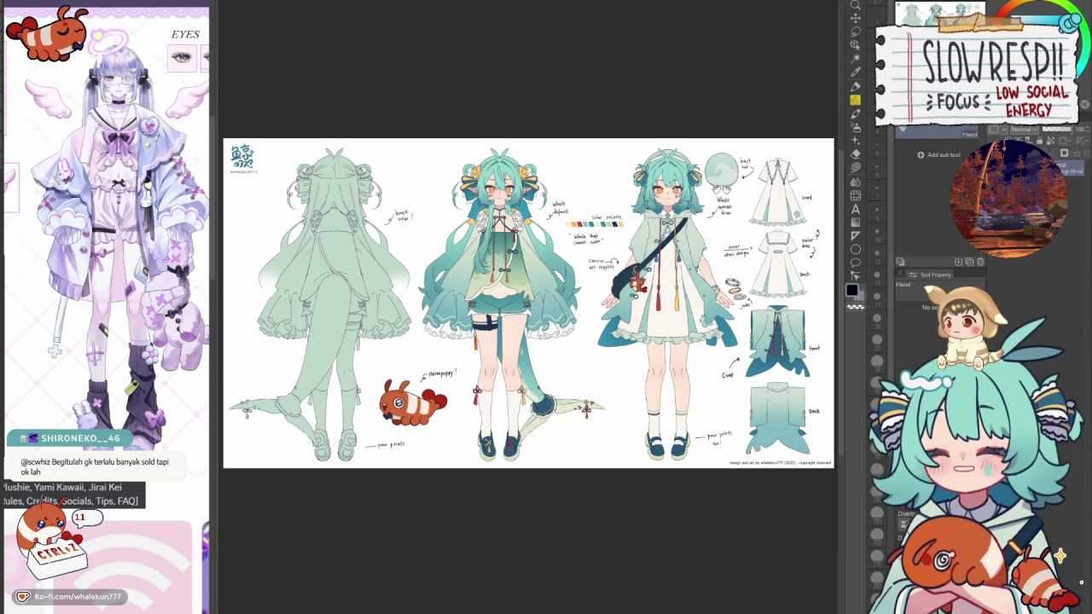
scroll(551, 340, up, 5)
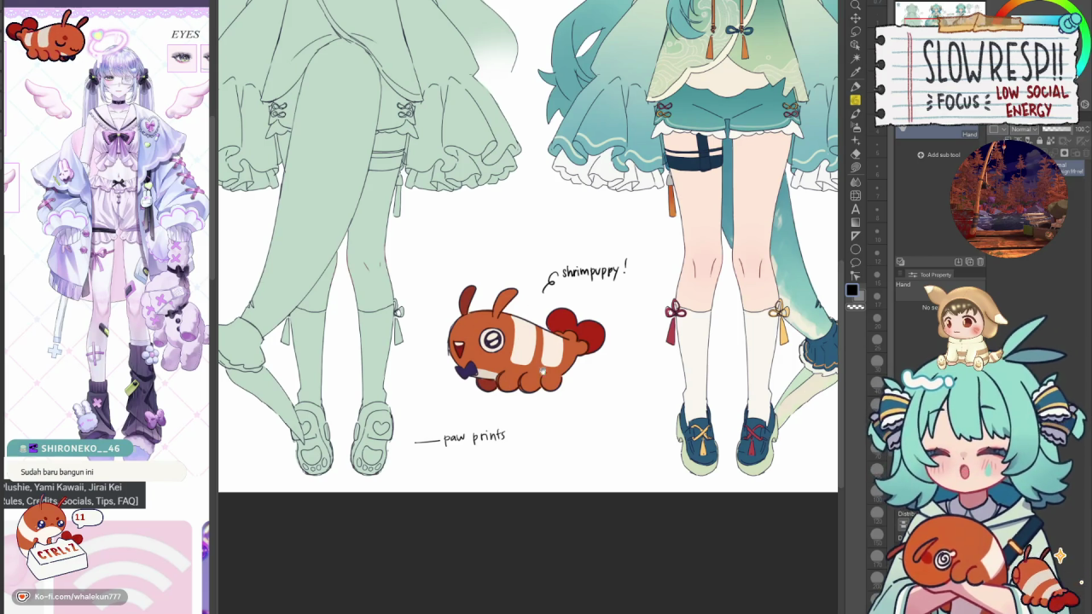
mouse_move(649, 250)
mouse_down()
mouse_move(597, 289)
mouse_move(425, 245)
mouse_up()
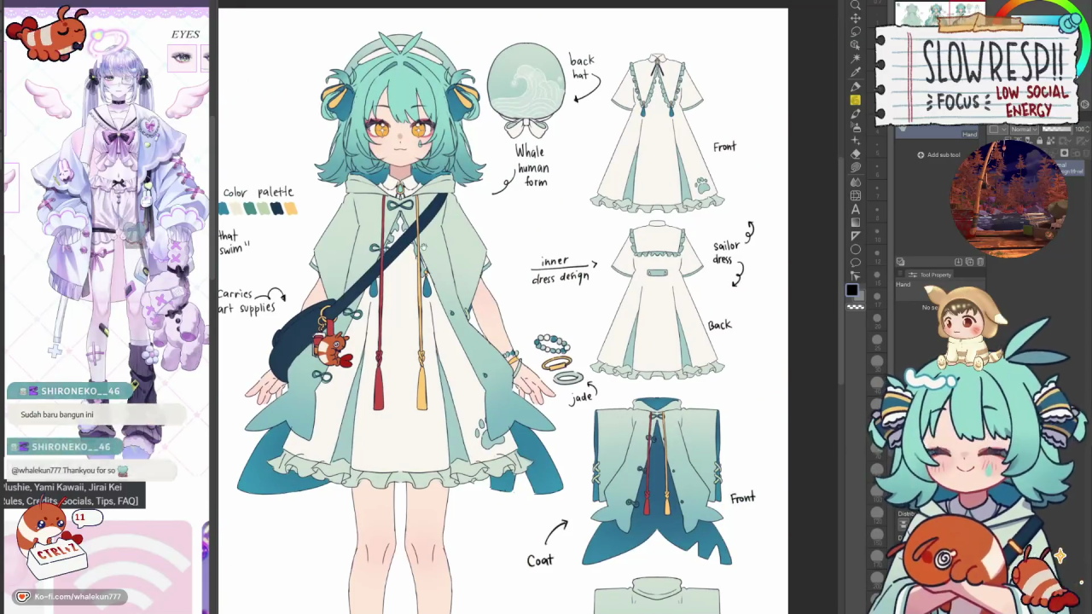
scroll(222, 481, down, 3)
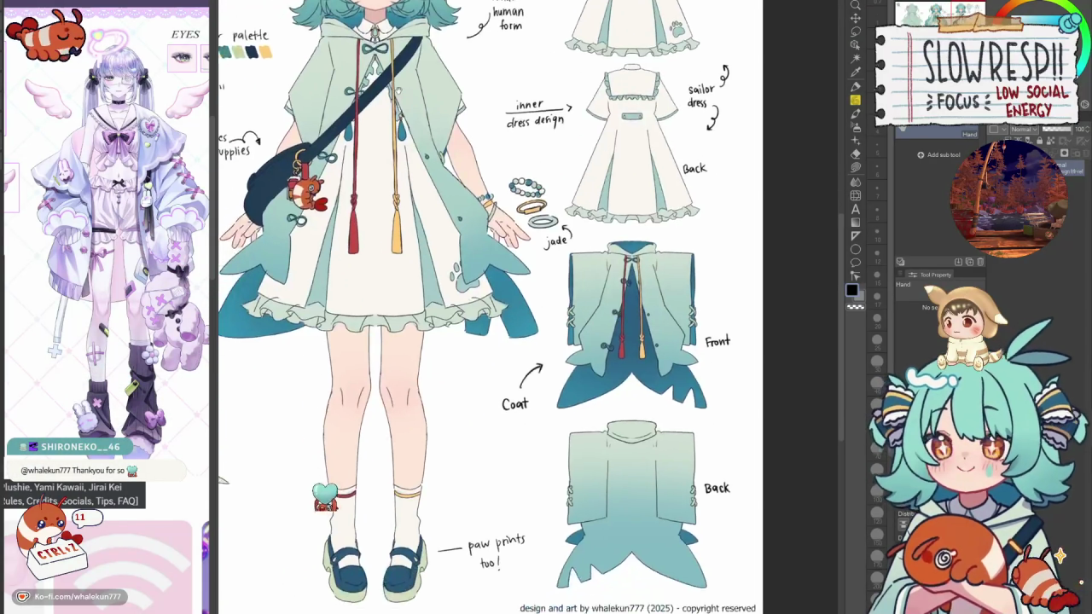
drag(256, 256, 832, 393)
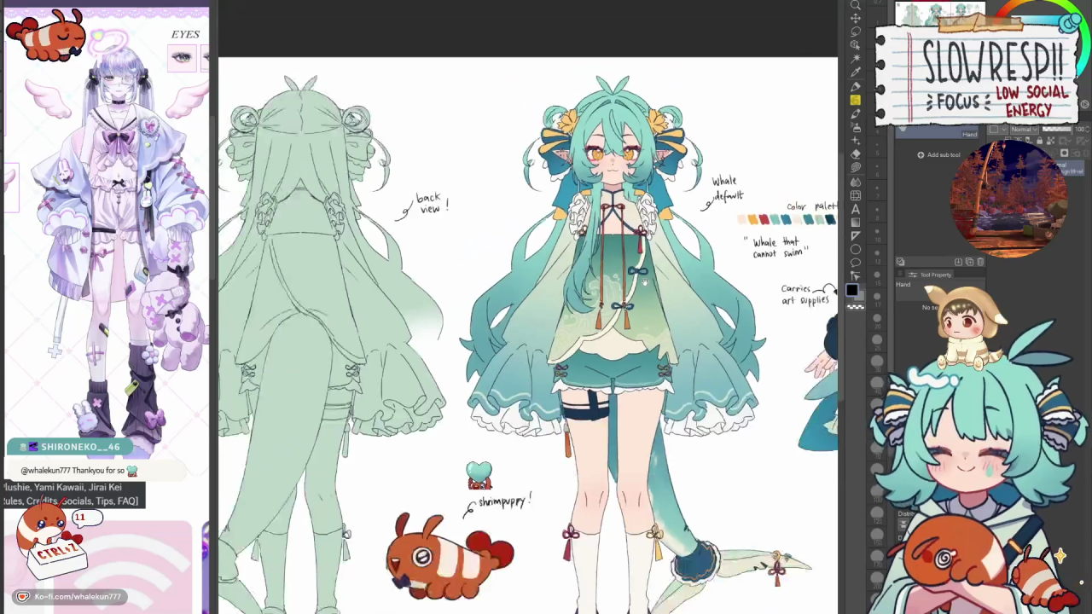
scroll(645, 281, down, 3)
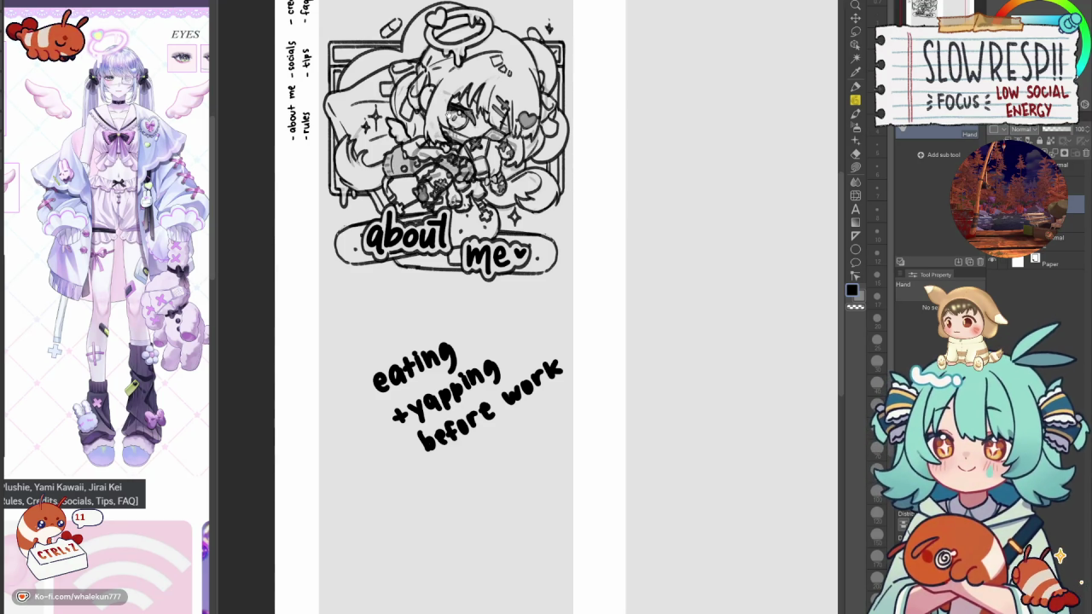
Select the Pencil brush, hide the 'eating +yapping before work' text, and show the page sketch.
key(p)
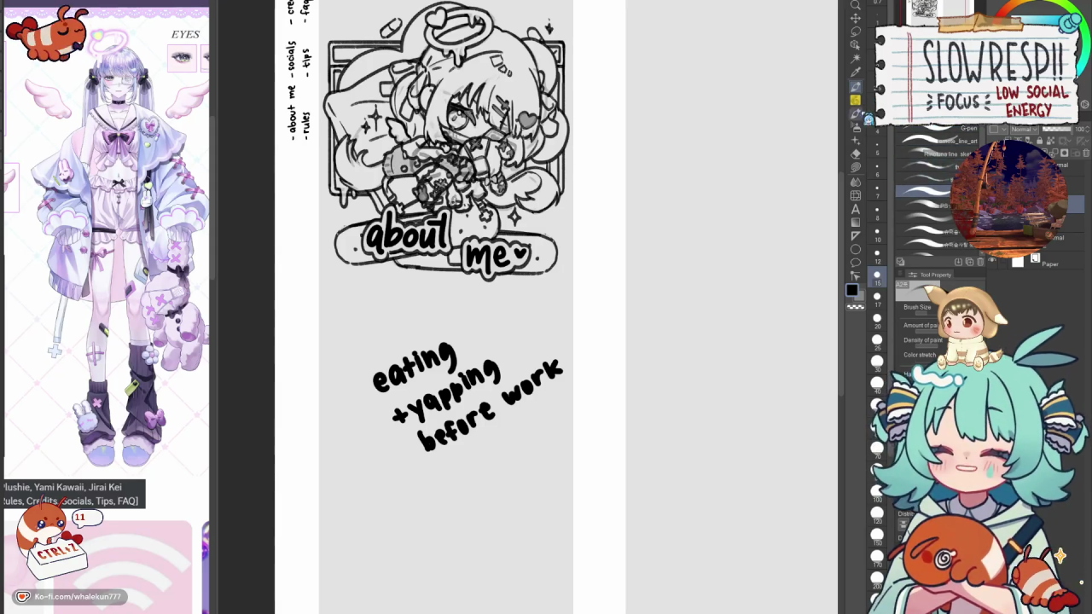
click(857, 101)
key(Delete)
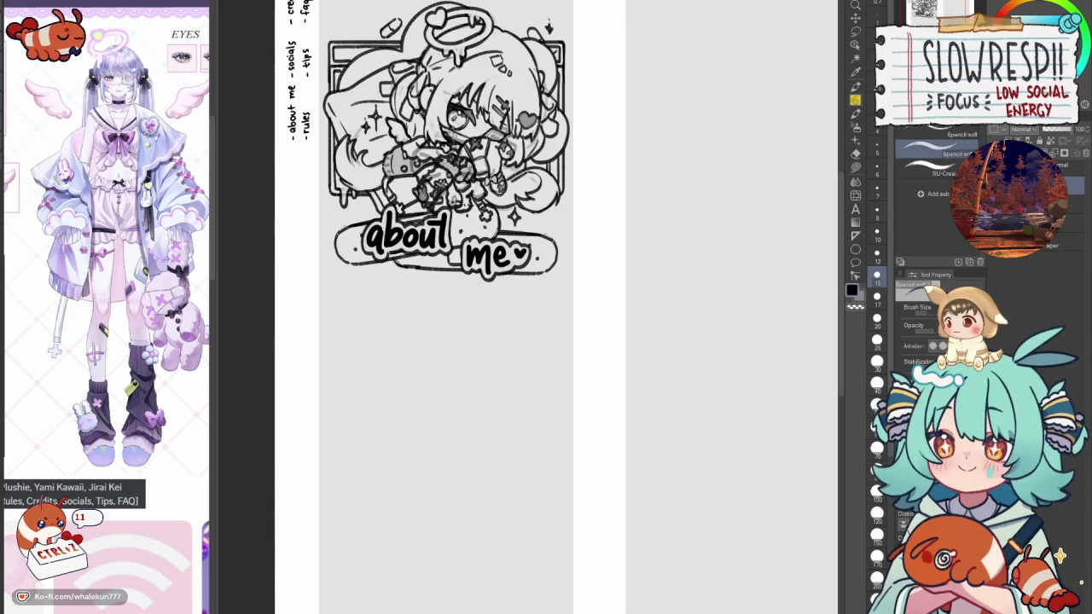
drag(556, 308, 571, 301)
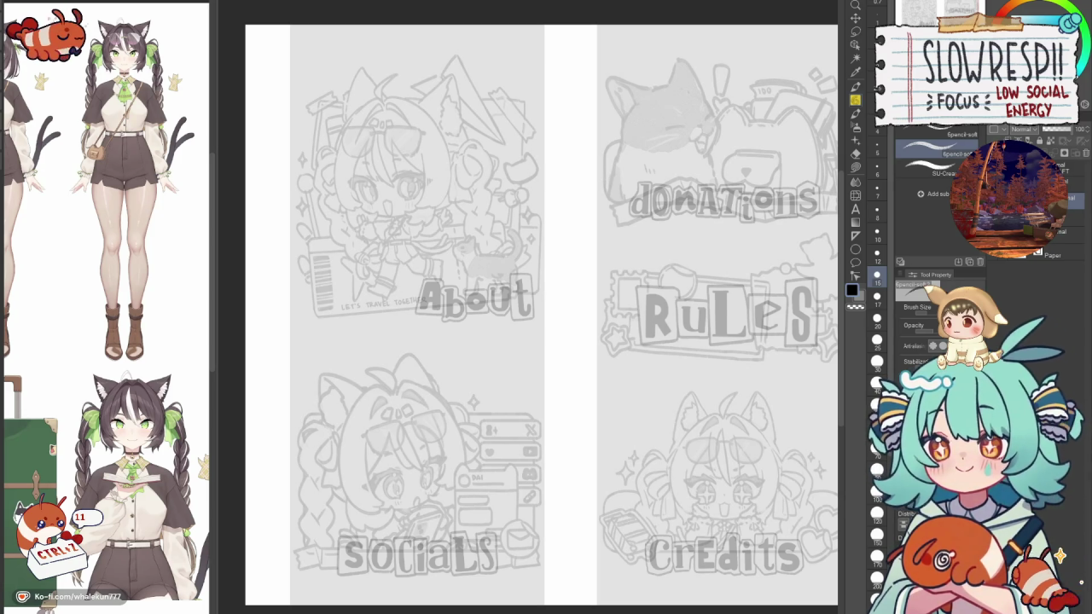
Reduce the pencil brush size from 15 to 7.
scroll(1038, 135, up, 1)
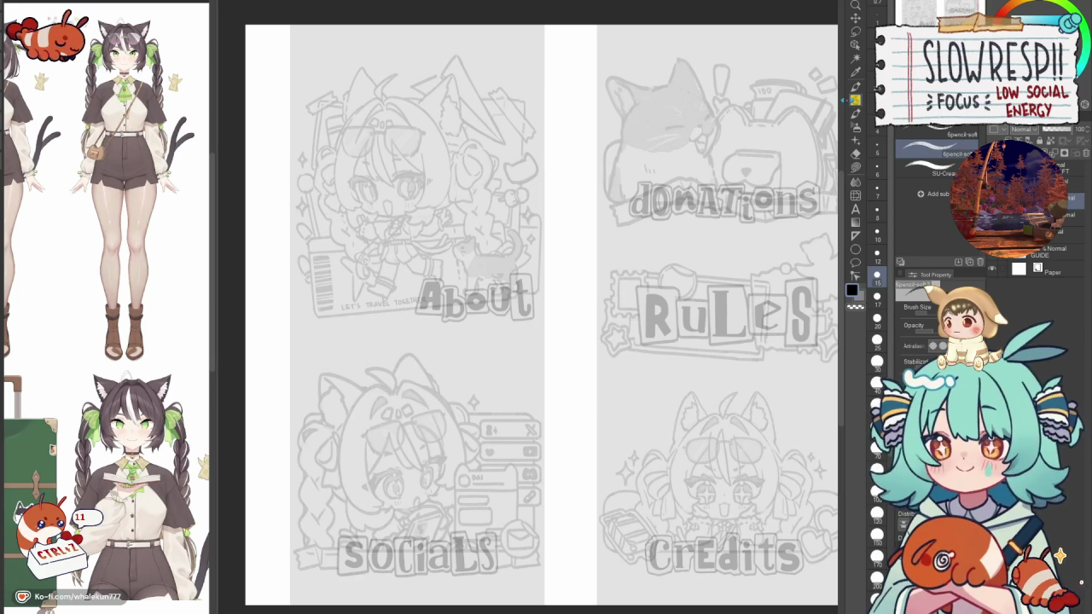
click(877, 189)
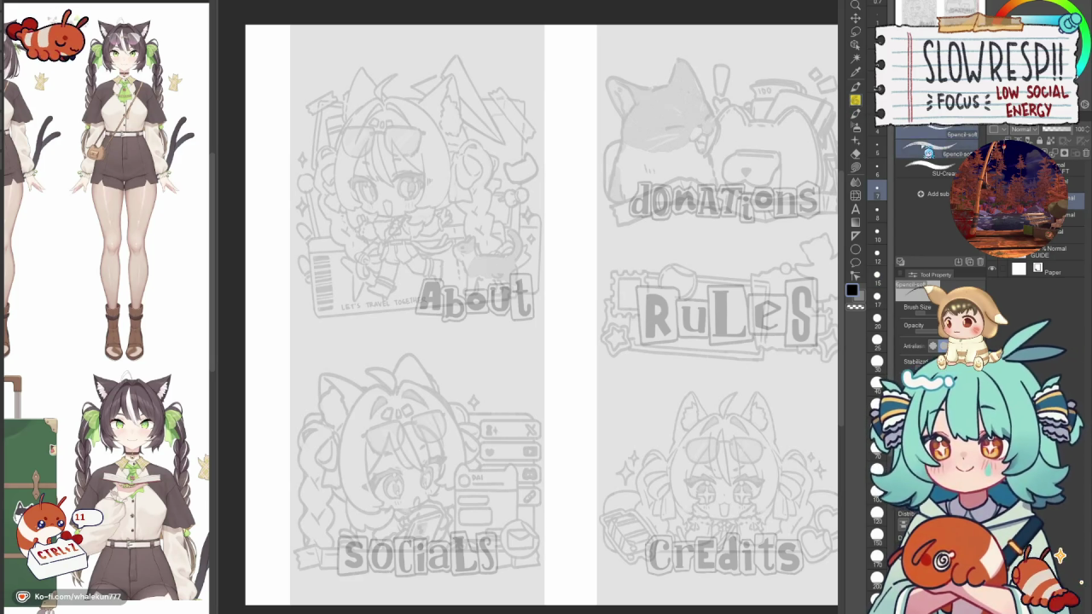
Tilt the canvas about 30° and zoom in on the About character's face, pencil active.
scroll(563, 355, up, 3)
drag(512, 256, 564, 355)
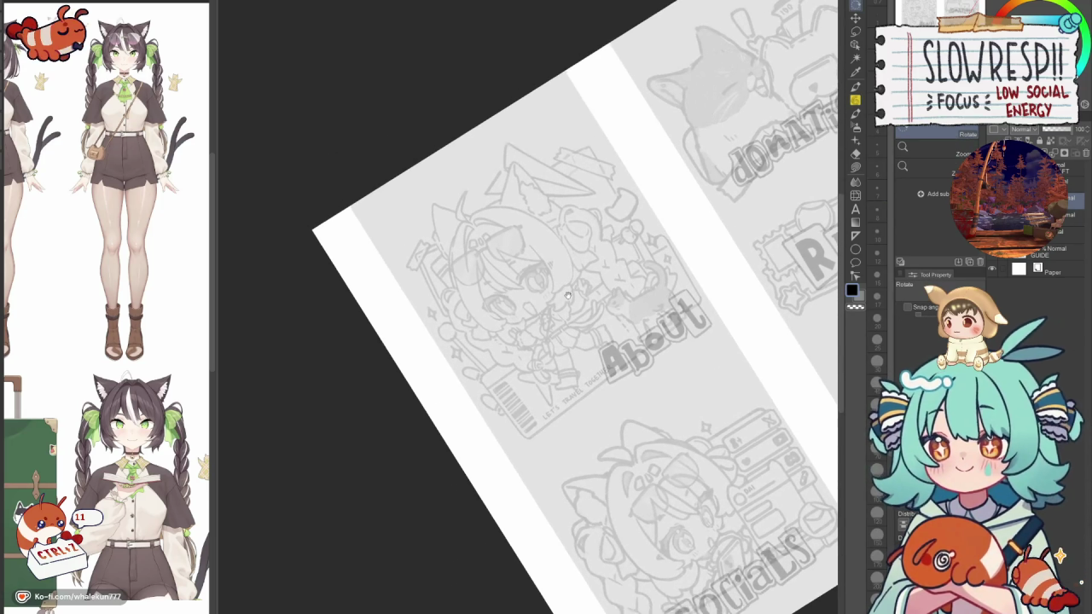
scroll(572, 341, up, 2)
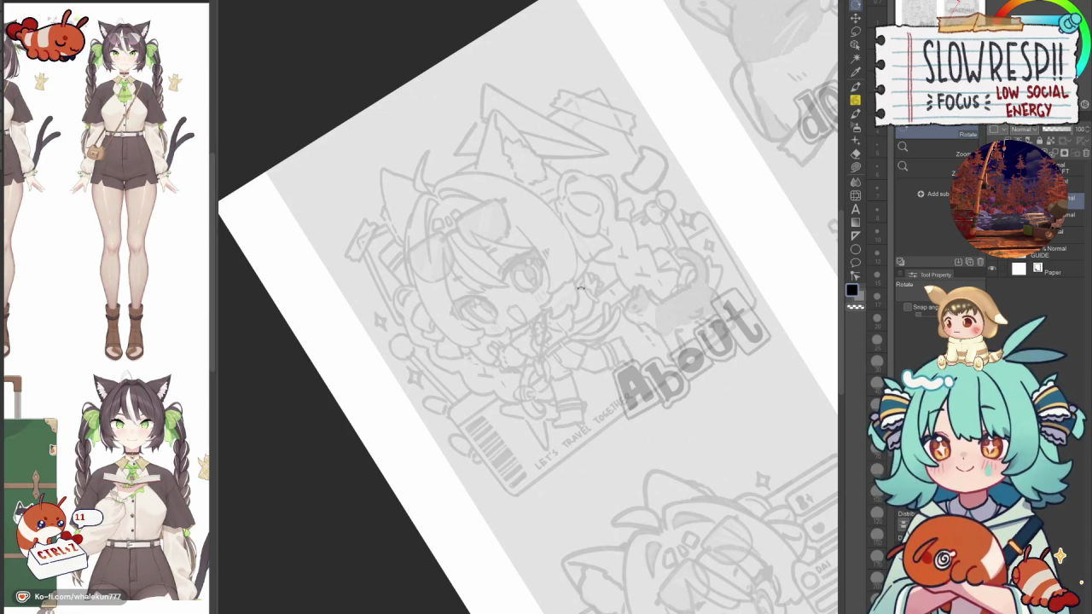
key(p)
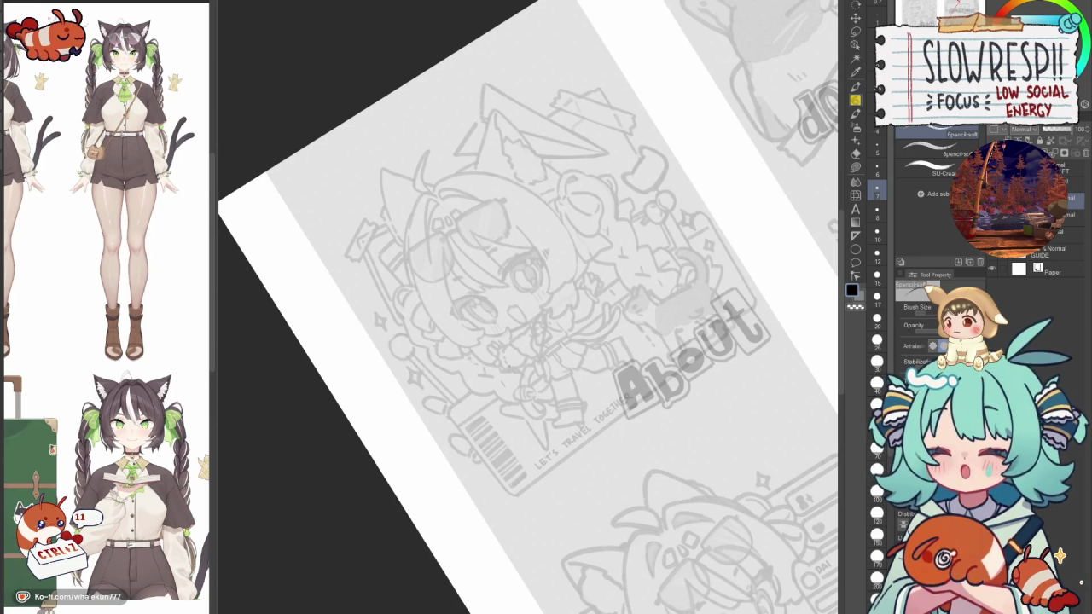
scroll(644, 365, up, 5)
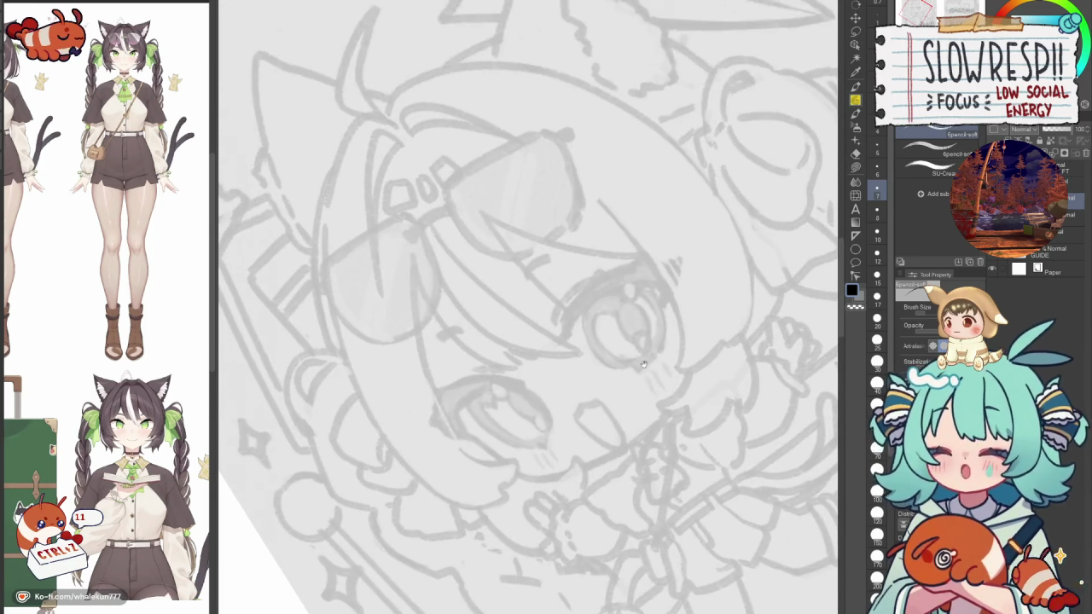
Ink a first black upper eyelash stroke over the About chibi's eye and rotate the view.
drag(560, 334, 606, 277)
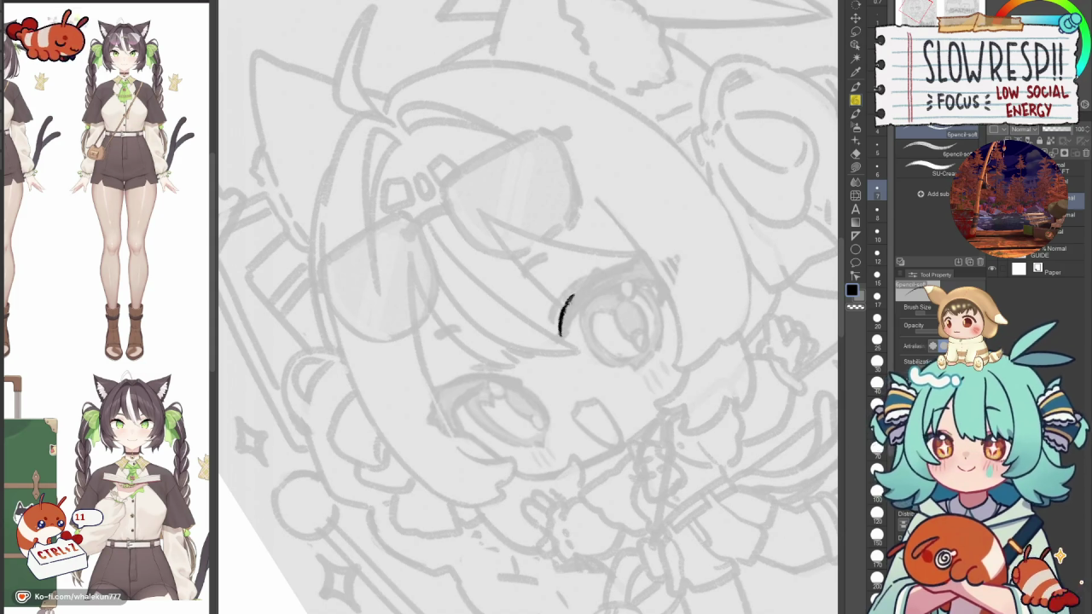
key(ctrl+z)
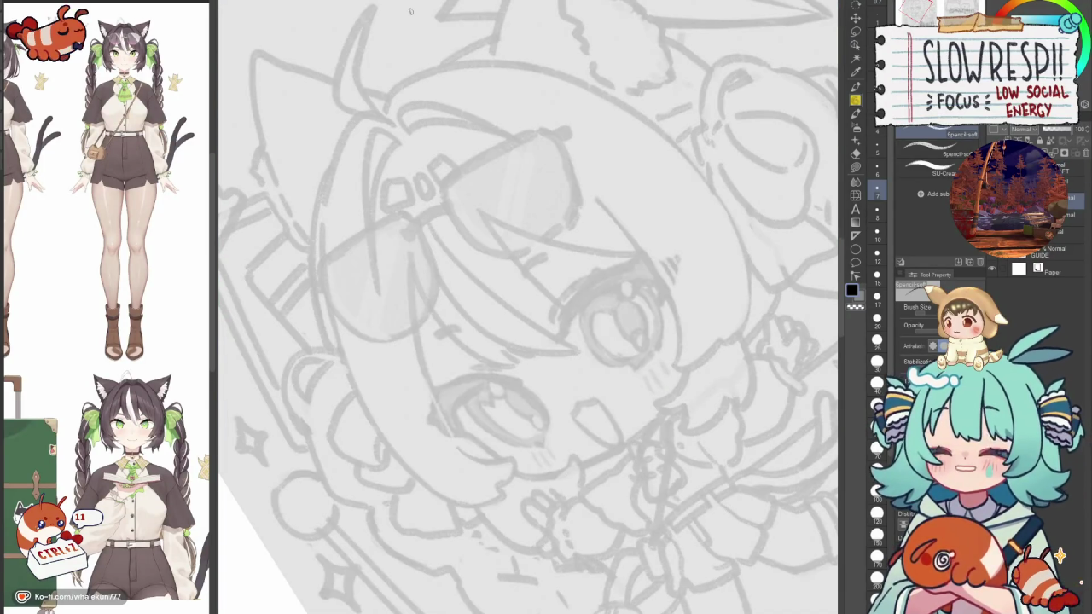
mouse_move(590, 291)
mouse_down()
mouse_move(585, 317)
mouse_move(631, 265)
mouse_move(657, 249)
mouse_move(667, 258)
mouse_up()
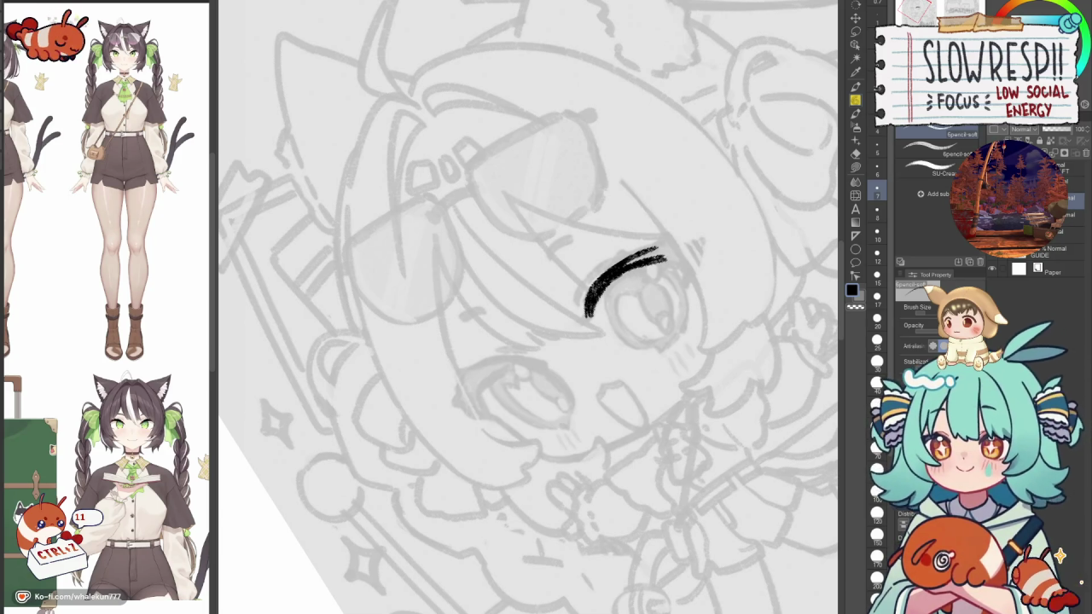
key(minus)
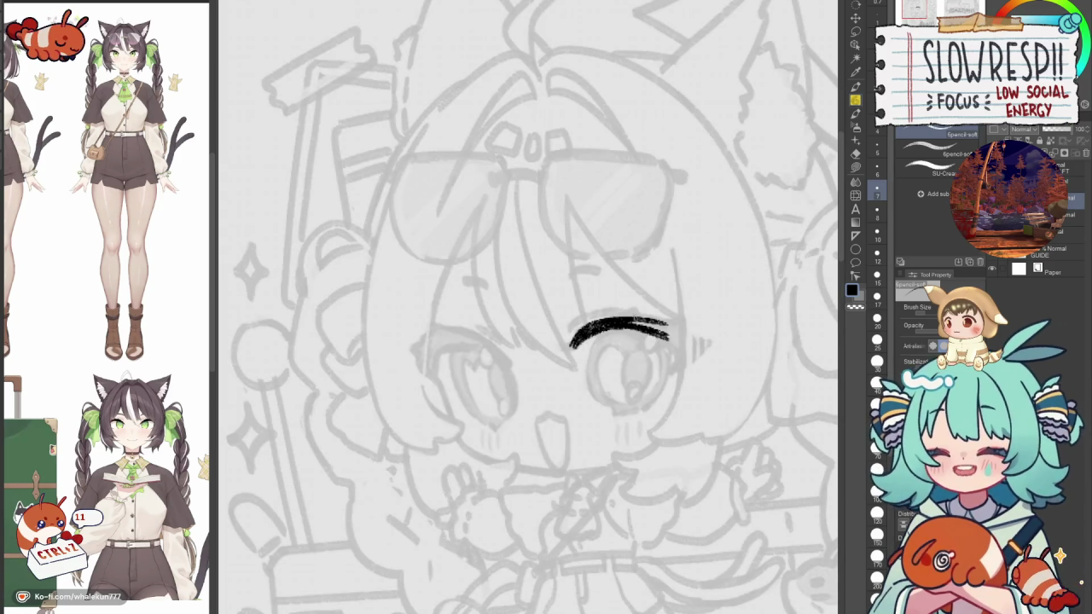
key(h)
key(h)
key(h)
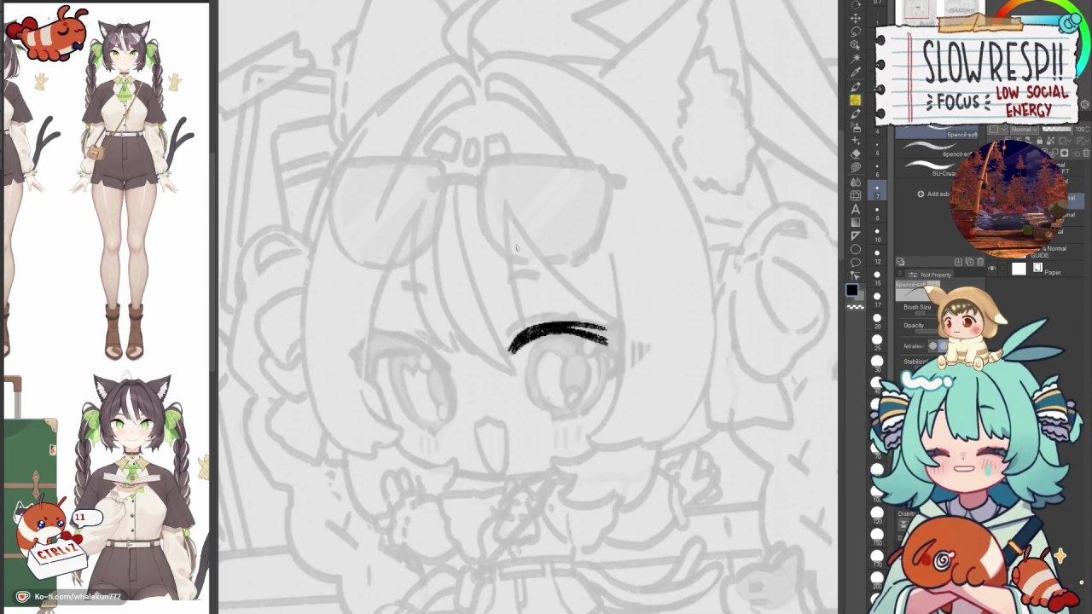
key(h)
key(minus)
key(minus)
key(minus)
key(minus)
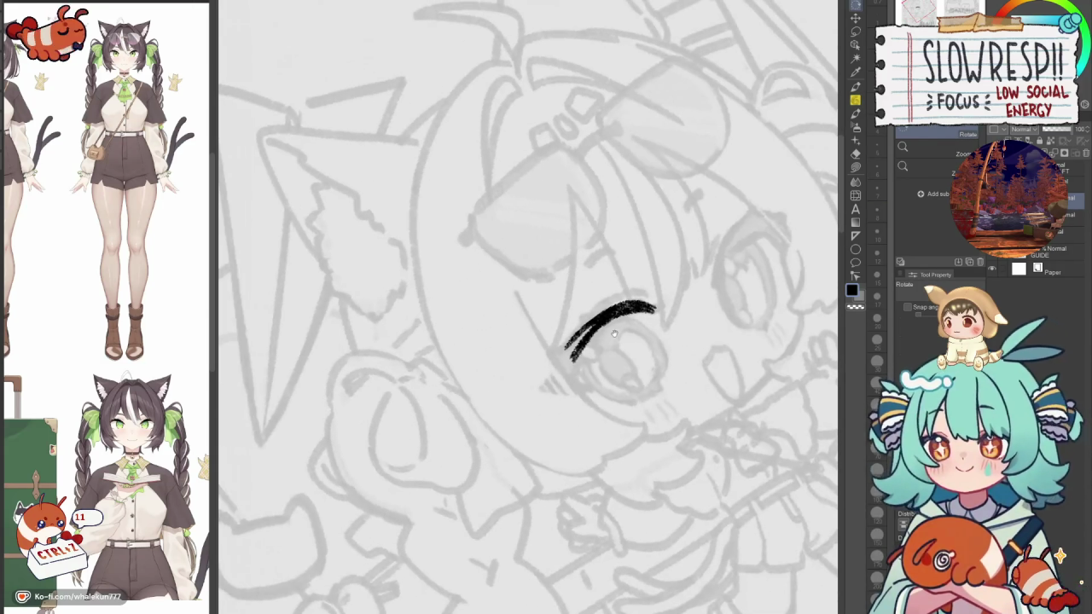
Thicken the eyelash and extend its tail down-left into a flicked outer corner.
mouse_move(604, 310)
mouse_down()
mouse_move(560, 356)
mouse_move(560, 384)
mouse_up()
mouse_move(594, 331)
mouse_down()
mouse_move(570, 385)
mouse_move(587, 345)
mouse_up()
drag(609, 307, 573, 337)
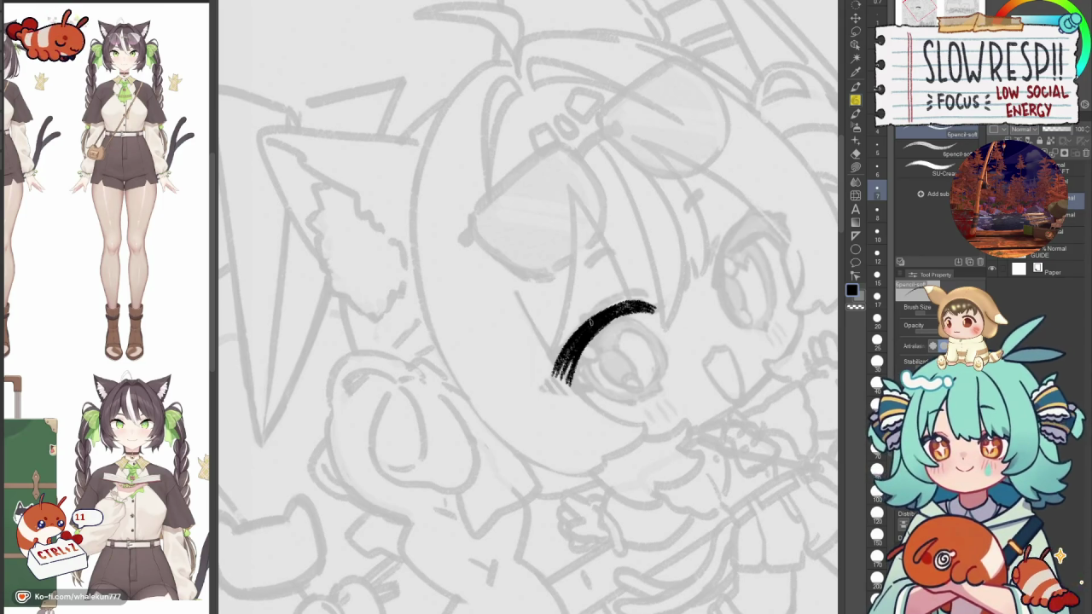
key(ctrl+z)
drag(611, 307, 575, 337)
key(ctrl+z)
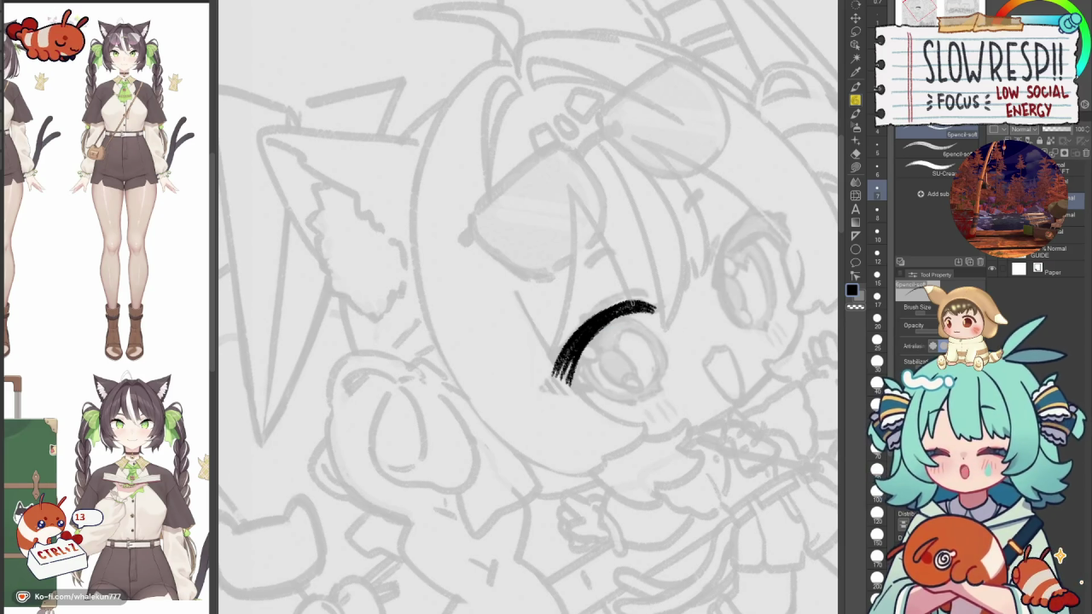
key(c)
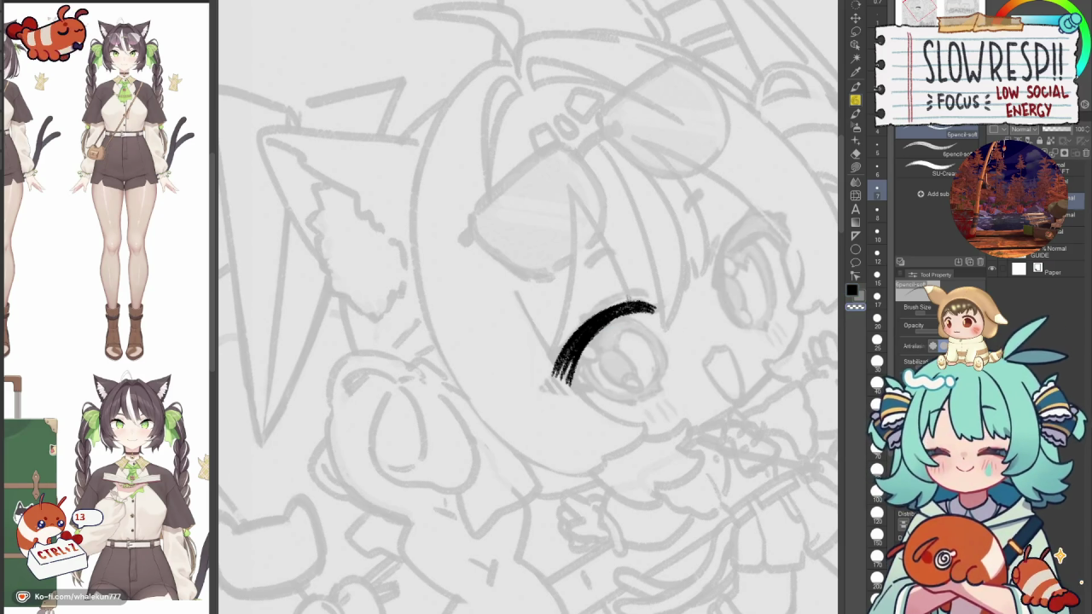
key(c)
drag(560, 356, 543, 388)
key(h)
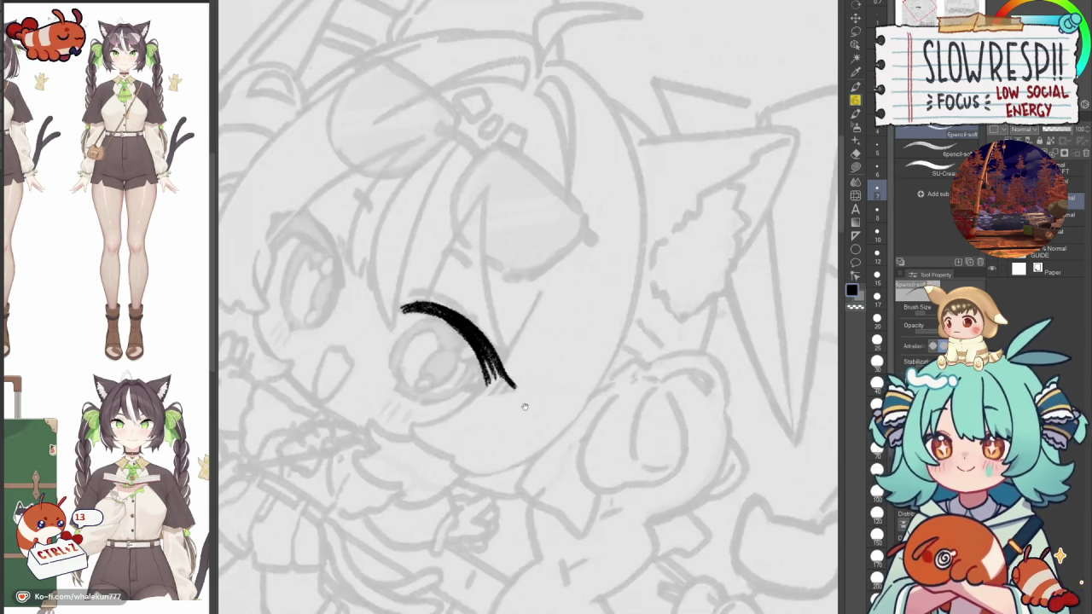
mouse_move(612, 339)
mouse_down()
mouse_move(598, 372)
mouse_move(642, 334)
mouse_move(601, 370)
mouse_up()
key(p)
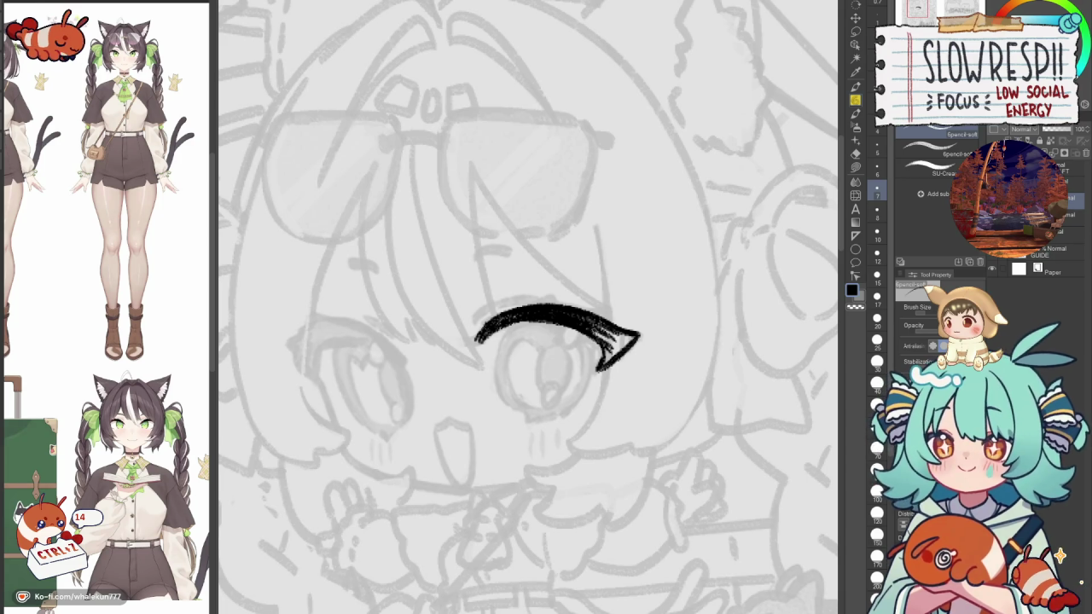
Thicken the upper lash's tip and edges, checking its shape in mirrored views.
key(h)
mouse_move(515, 339)
mouse_down()
mouse_move(491, 344)
mouse_move(537, 322)
mouse_move(512, 355)
mouse_move(526, 365)
mouse_move(515, 359)
mouse_up()
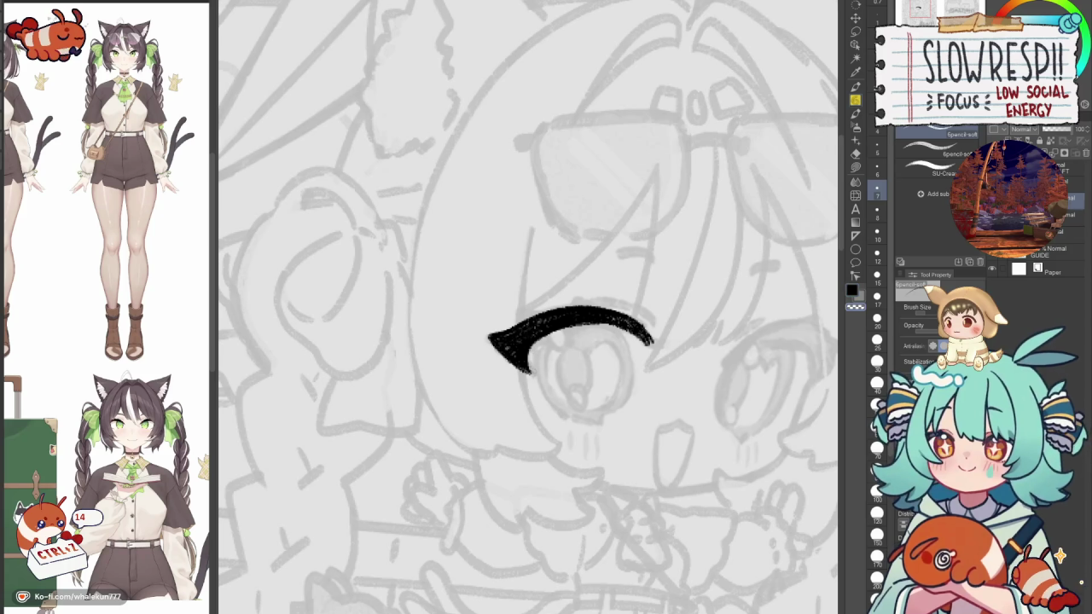
key(h)
drag(512, 410, 629, 425)
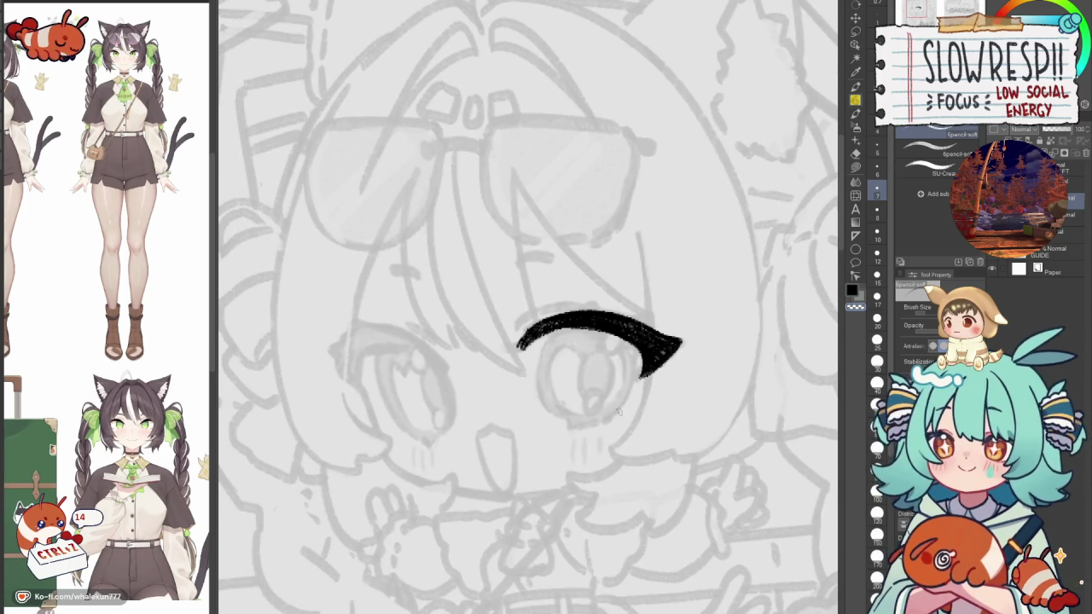
key(h)
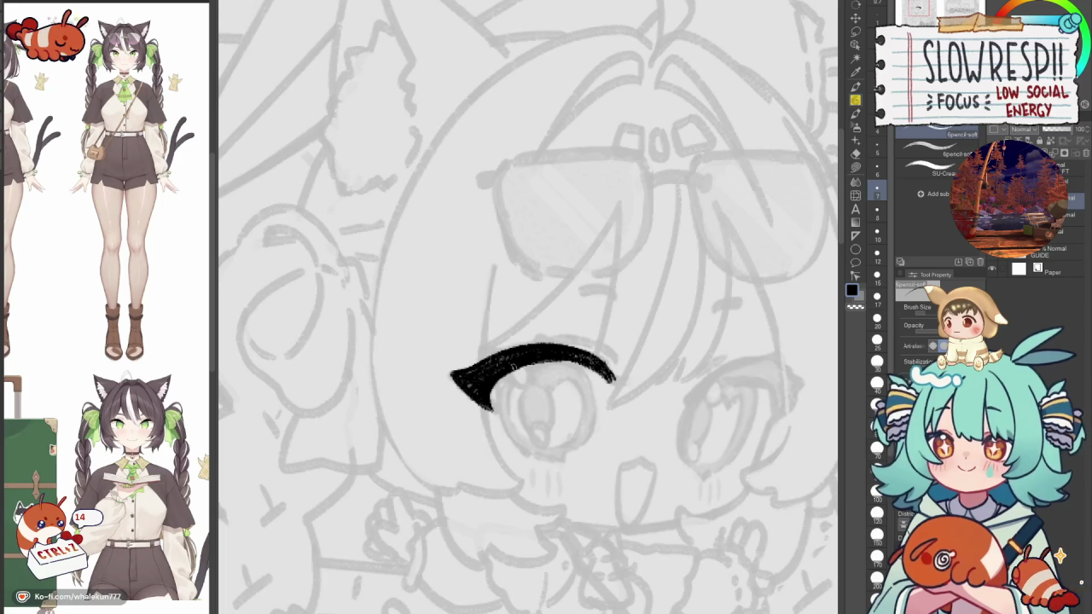
key(h)
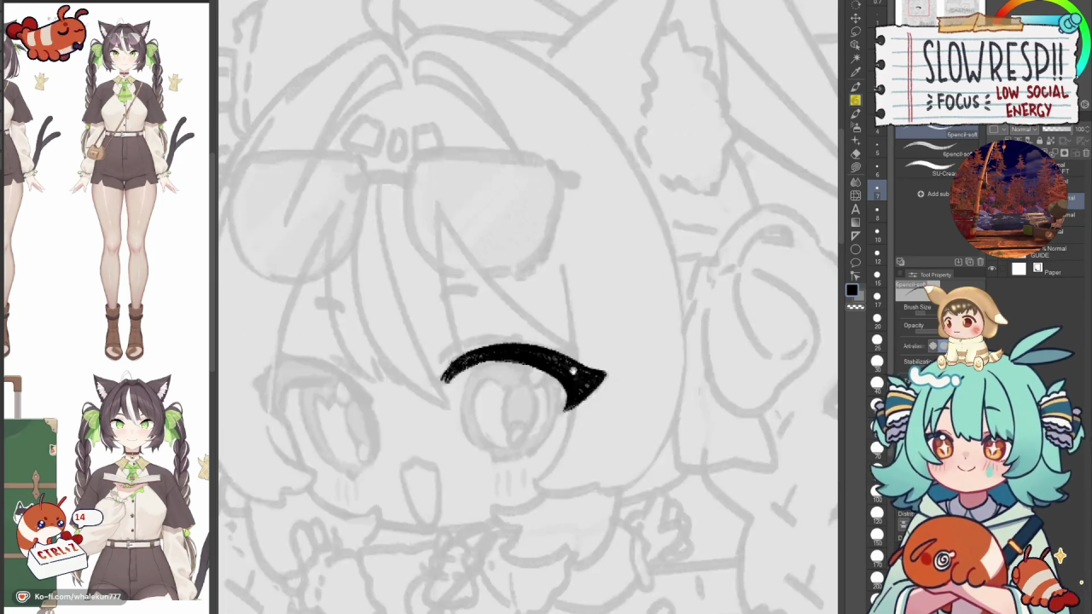
drag(530, 359, 585, 374)
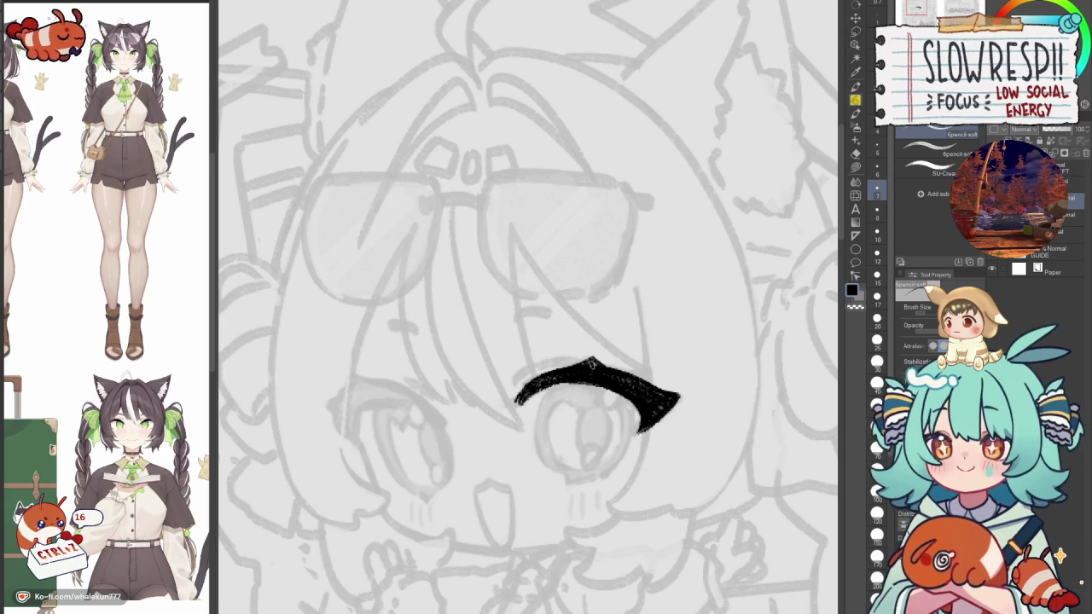
mouse_move(611, 370)
mouse_down()
mouse_move(645, 369)
mouse_move(654, 385)
mouse_up()
key(h)
drag(410, 367, 507, 367)
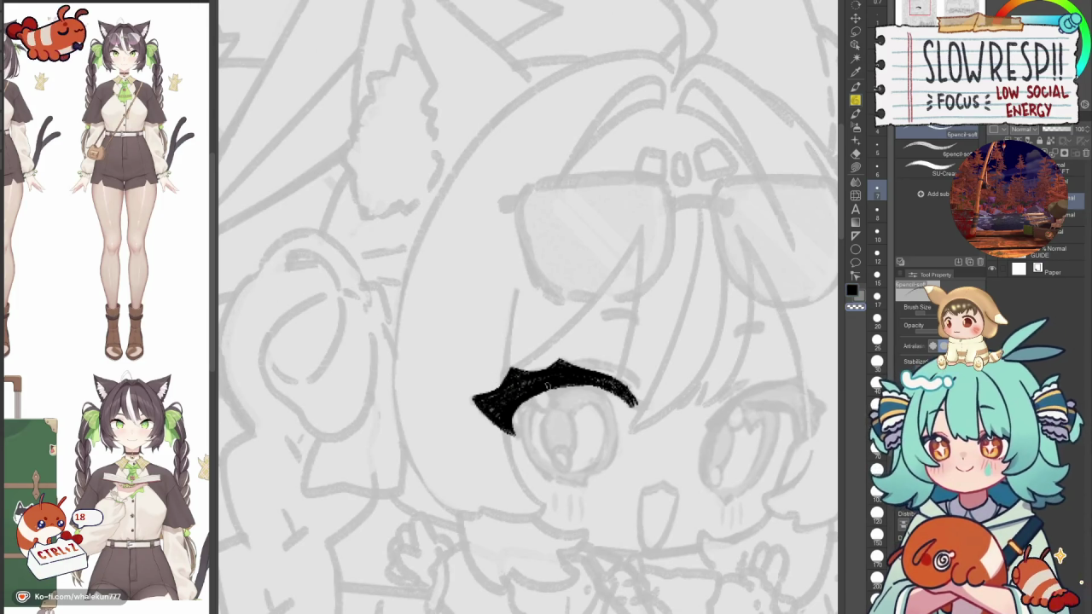
key(h)
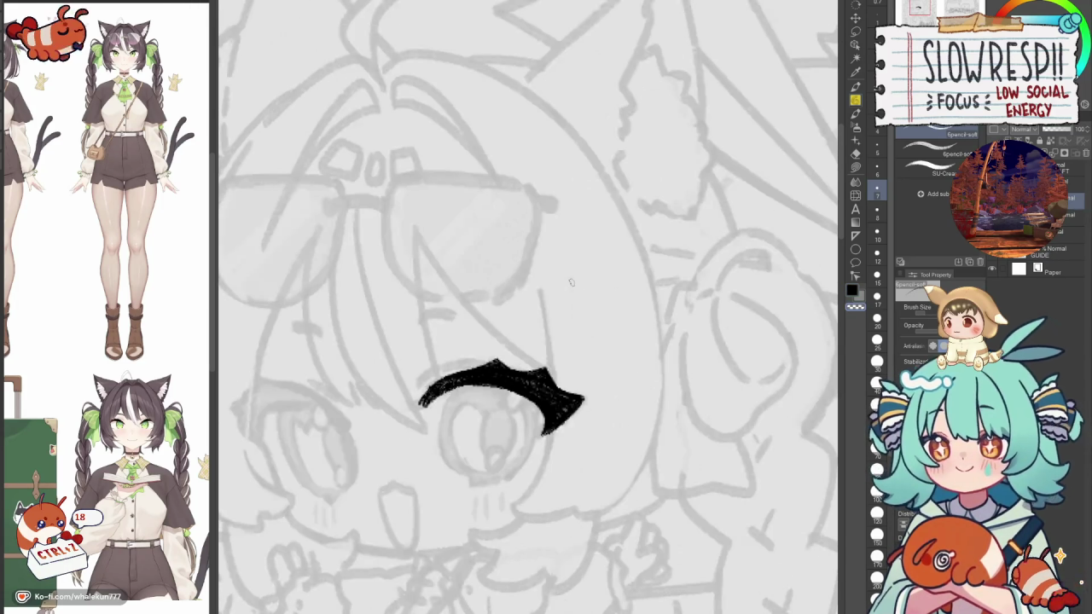
key(h)
mouse_move(571, 283)
mouse_down()
mouse_move(675, 230)
mouse_move(599, 350)
mouse_up()
key(p)
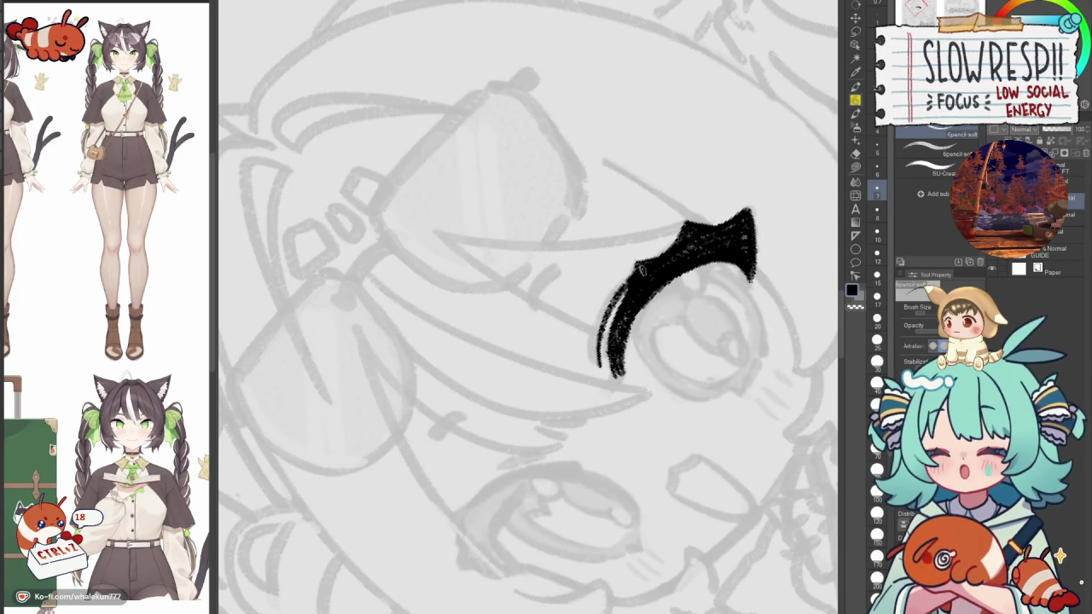
drag(595, 350, 636, 278)
drag(633, 393, 595, 303)
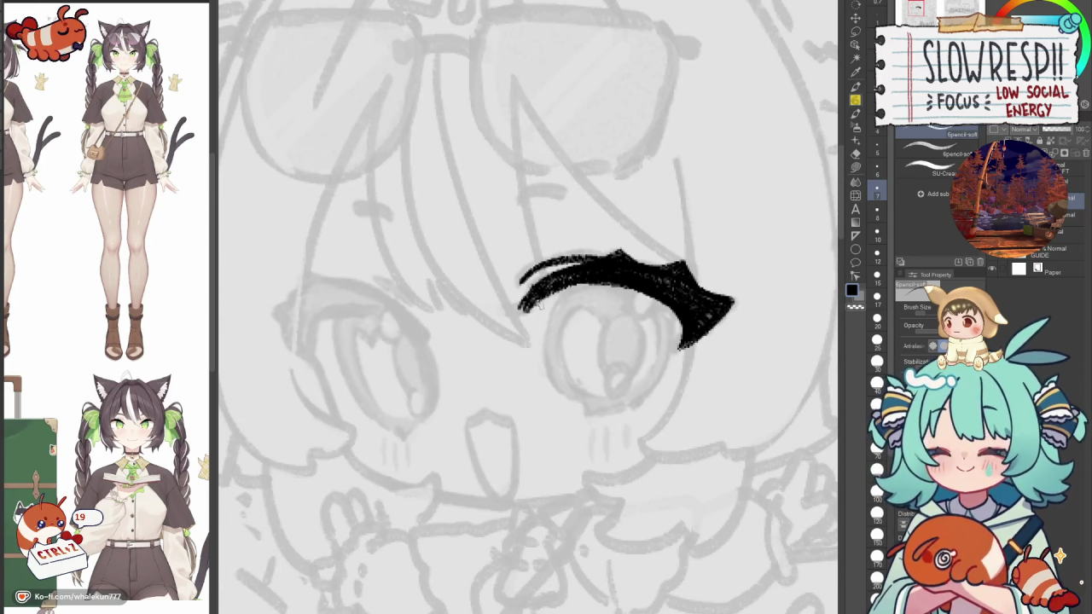
key(Delete)
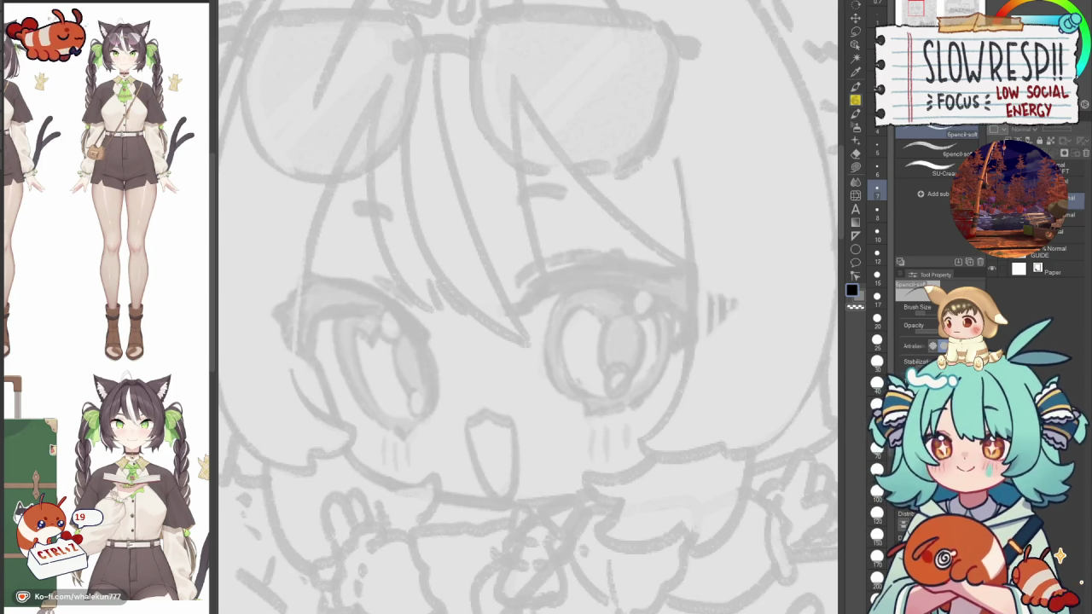
key(ctrl+z)
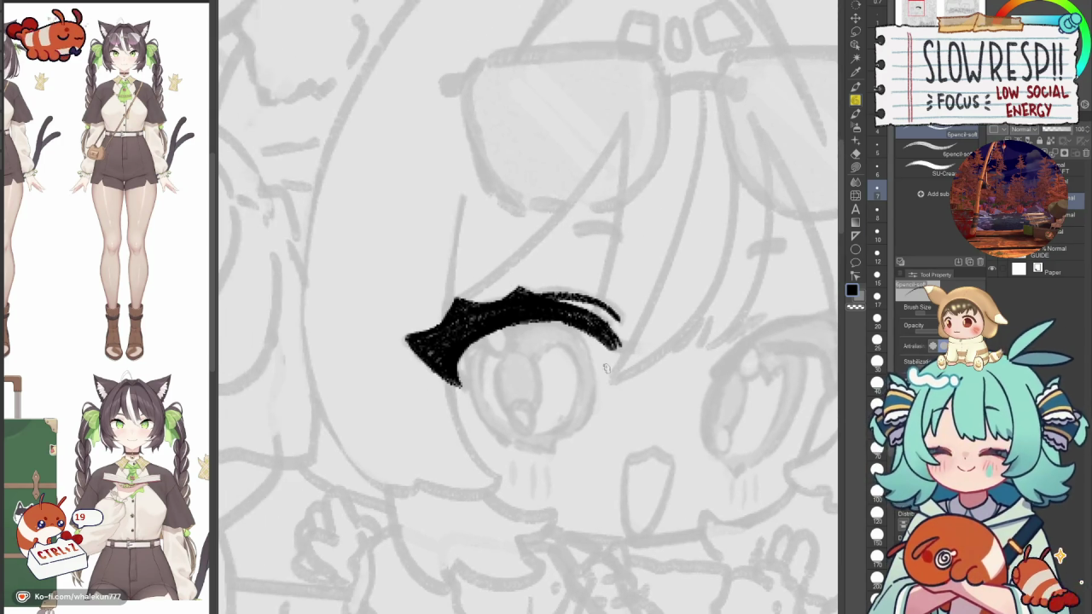
Draw the eye's curved outline on both sides beneath the lash.
drag(488, 329, 474, 425)
key(ctrl+z)
drag(490, 336, 471, 431)
key(ctrl+z)
drag(493, 326, 468, 437)
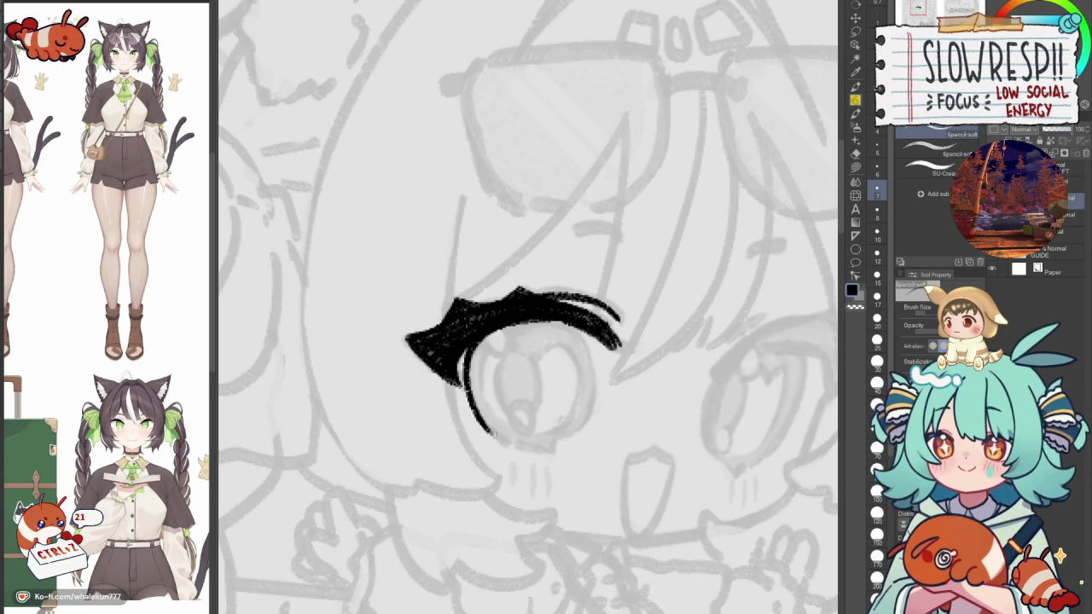
key(ctrl+z)
drag(487, 328, 502, 440)
key(h)
mouse_move(478, 342)
mouse_down()
mouse_move(563, 336)
mouse_move(587, 435)
mouse_up()
key(ctrl+z)
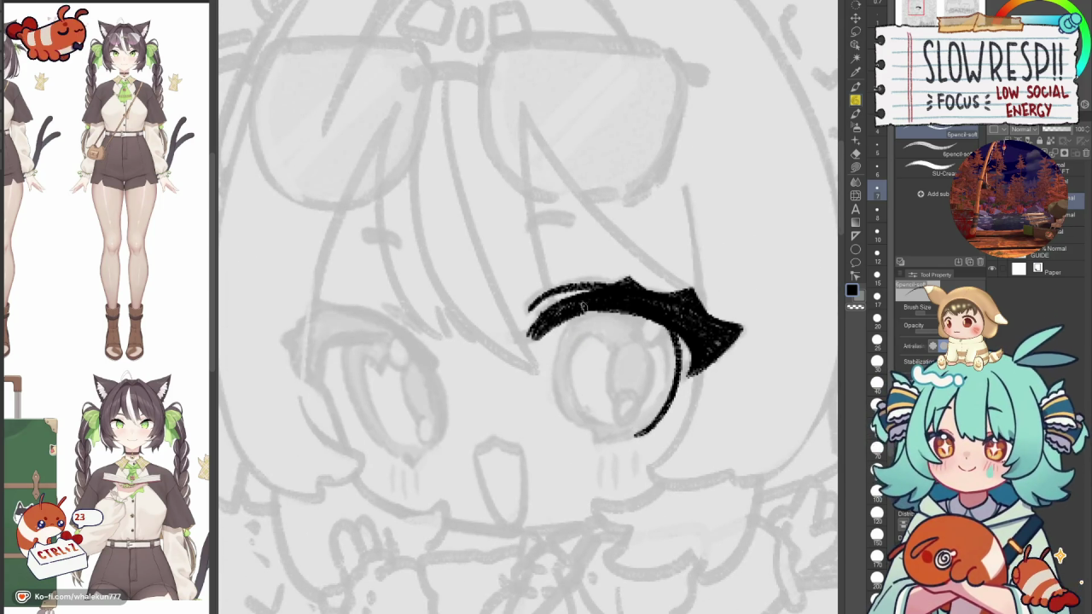
drag(580, 309, 598, 433)
key(ctrl+z)
mouse_move(580, 311)
mouse_down()
mouse_move(556, 377)
mouse_move(589, 436)
mouse_up()
key(ctrl+z)
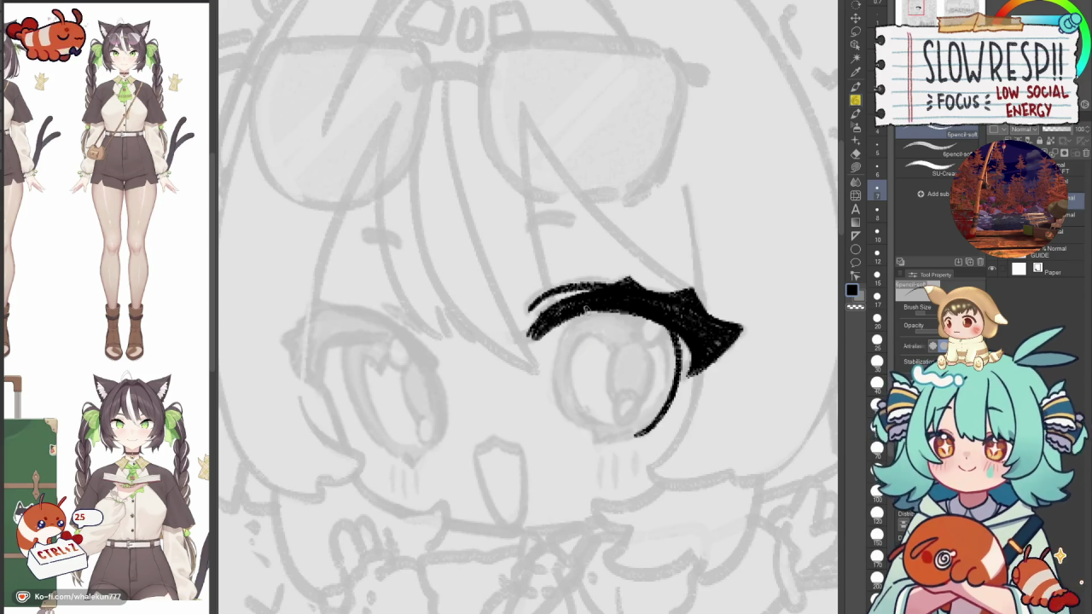
drag(587, 308, 603, 429)
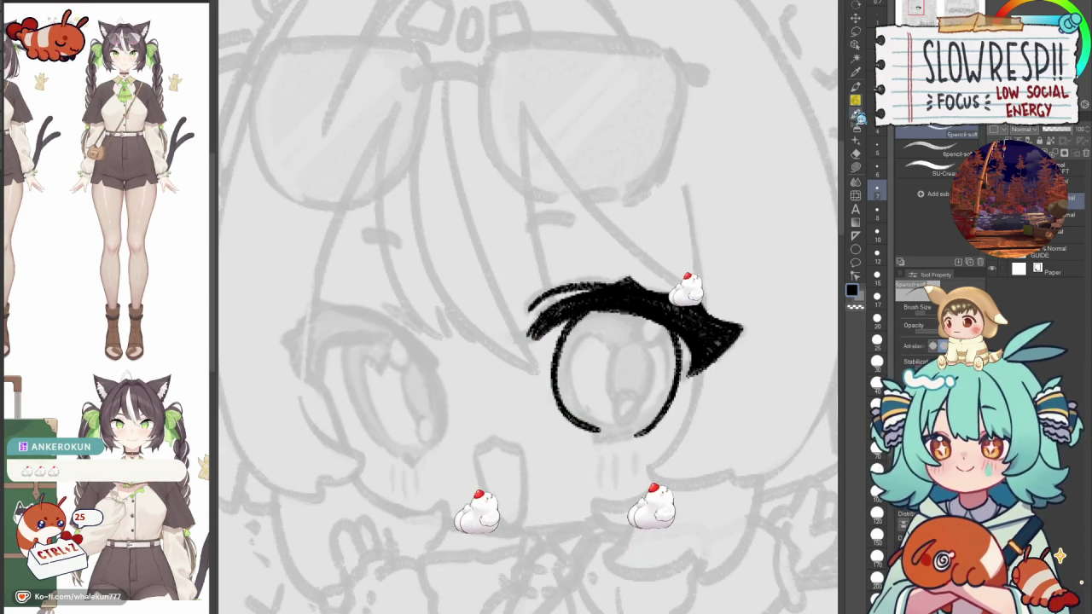
Add a small highlight circle in the iris and lighten the ring around it.
scroll(586, 271, down, 1)
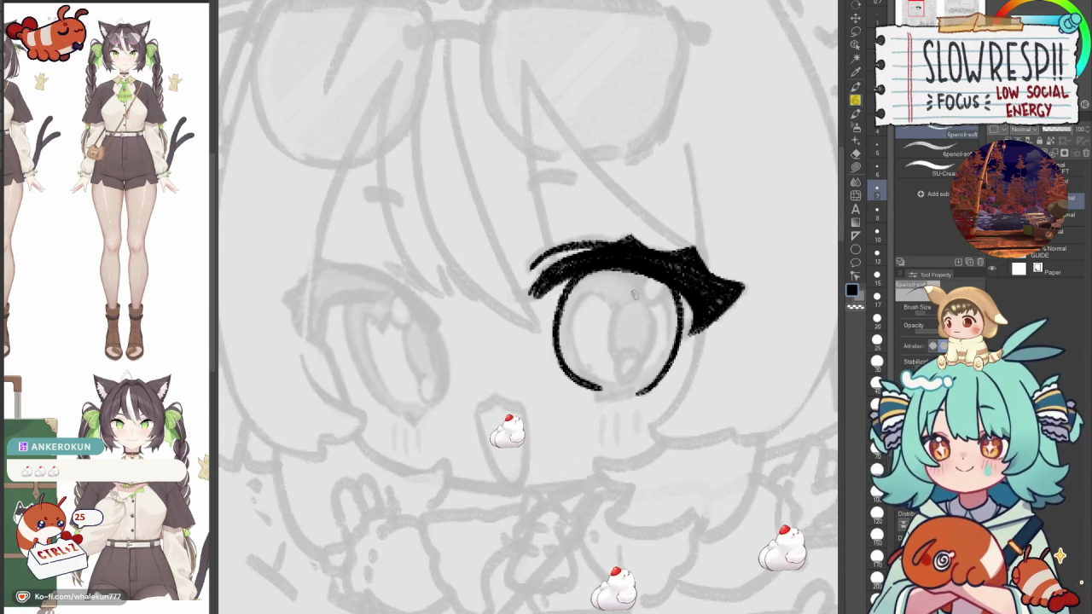
scroll(649, 287, up, 1)
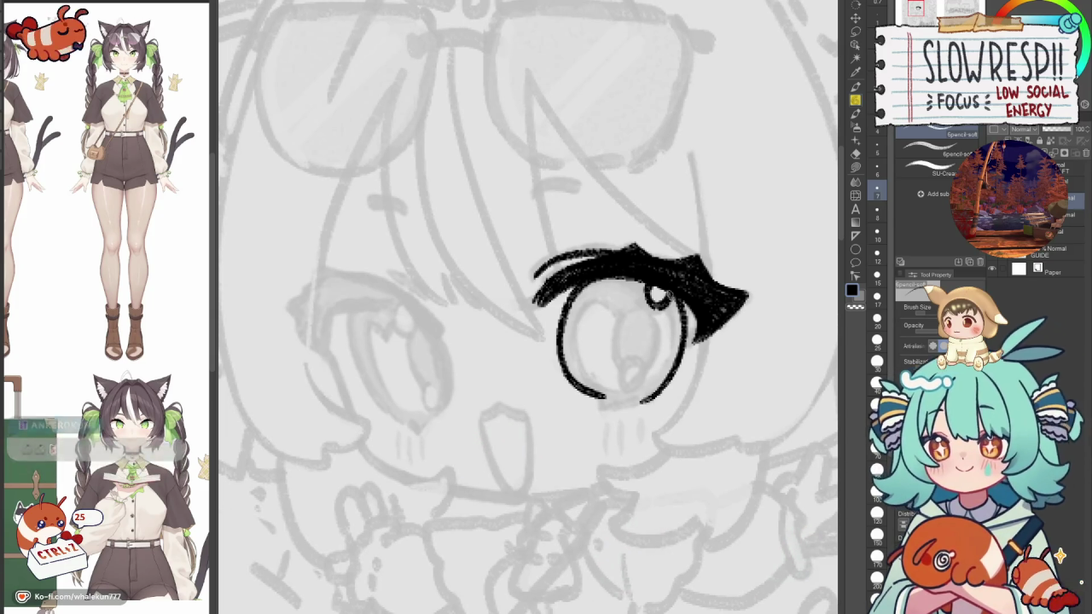
drag(659, 283, 648, 297)
key(c)
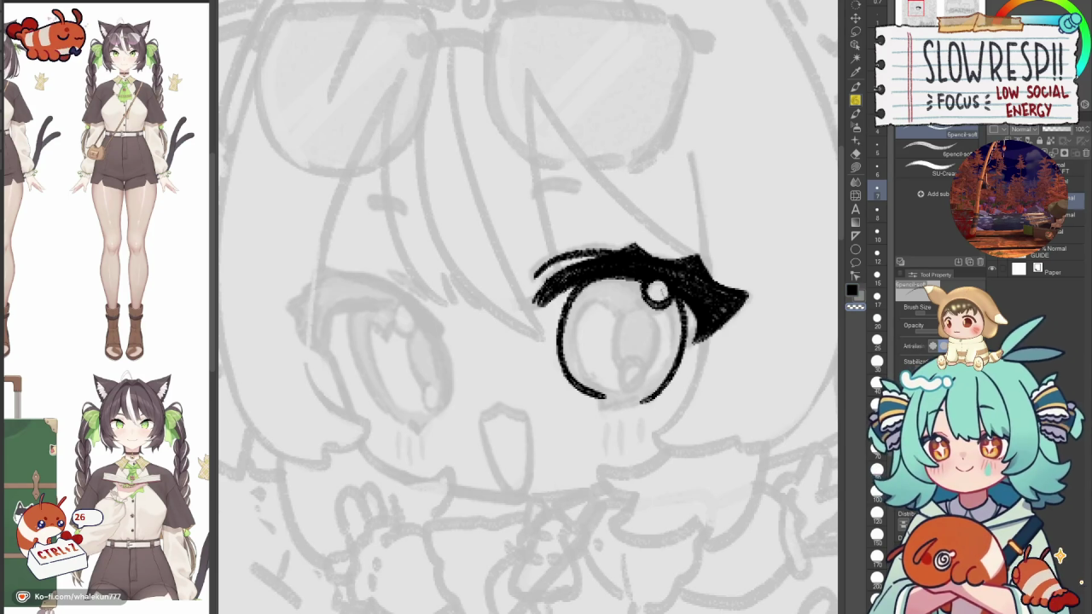
drag(657, 283, 662, 303)
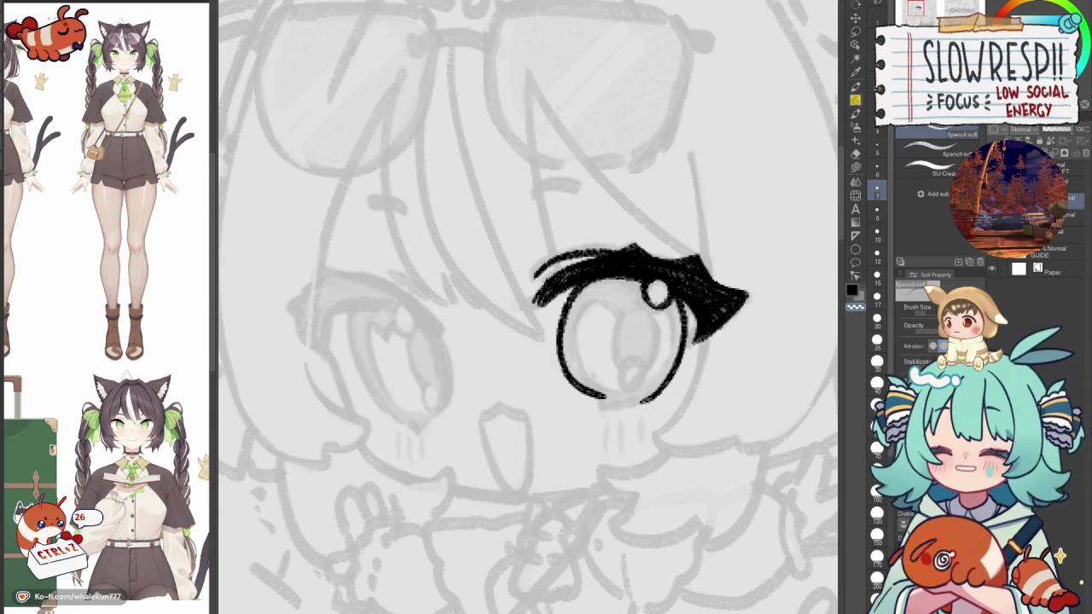
scroll(632, 364, down, 1)
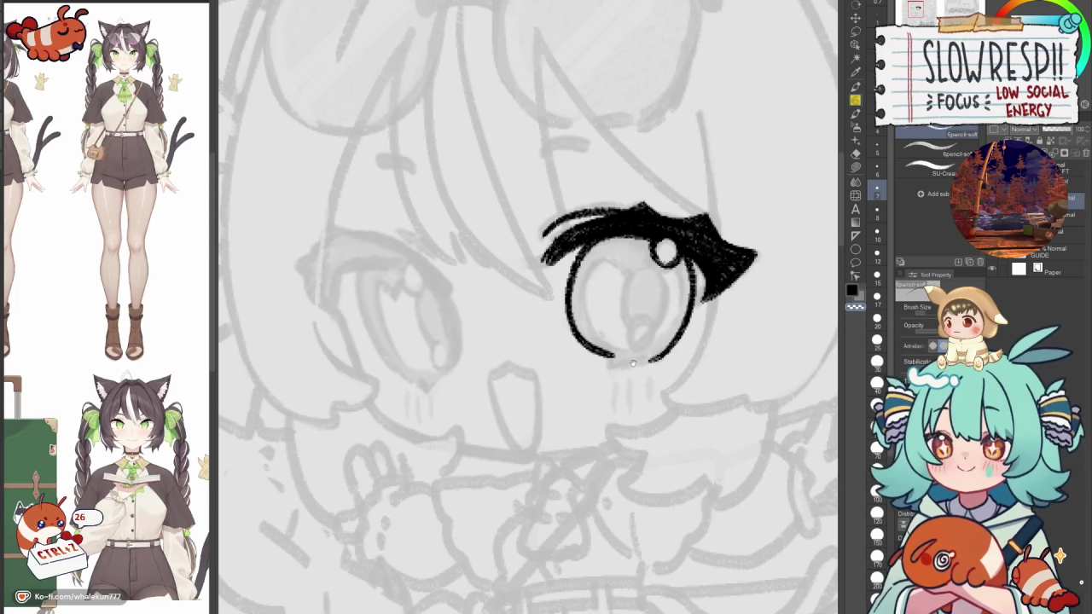
Rotate the view to the second eye and ink its thick curved upper lash.
drag(633, 364, 393, 332)
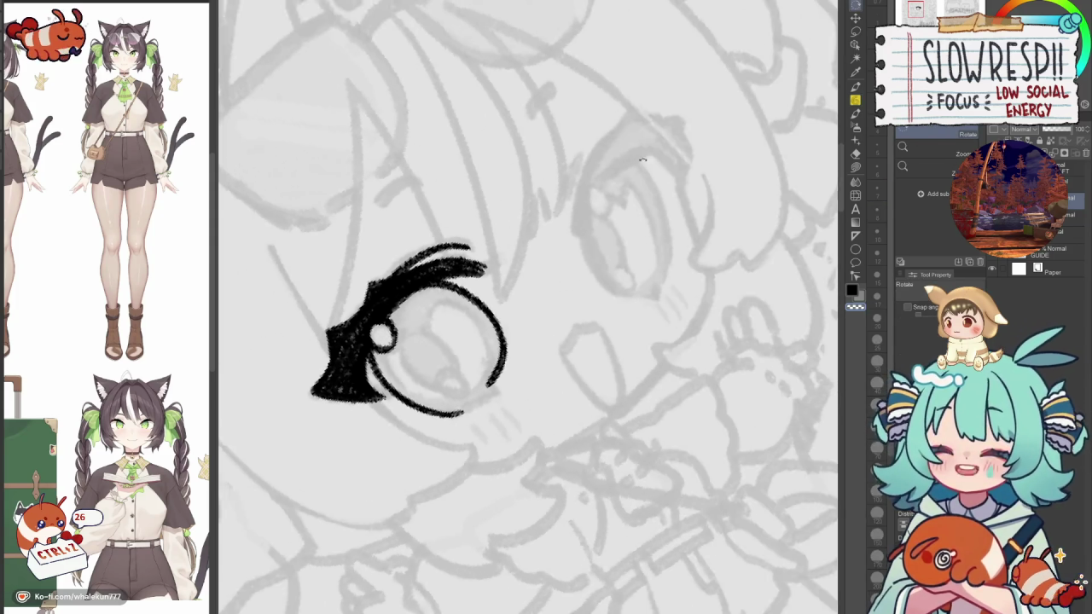
drag(598, 256, 760, 184)
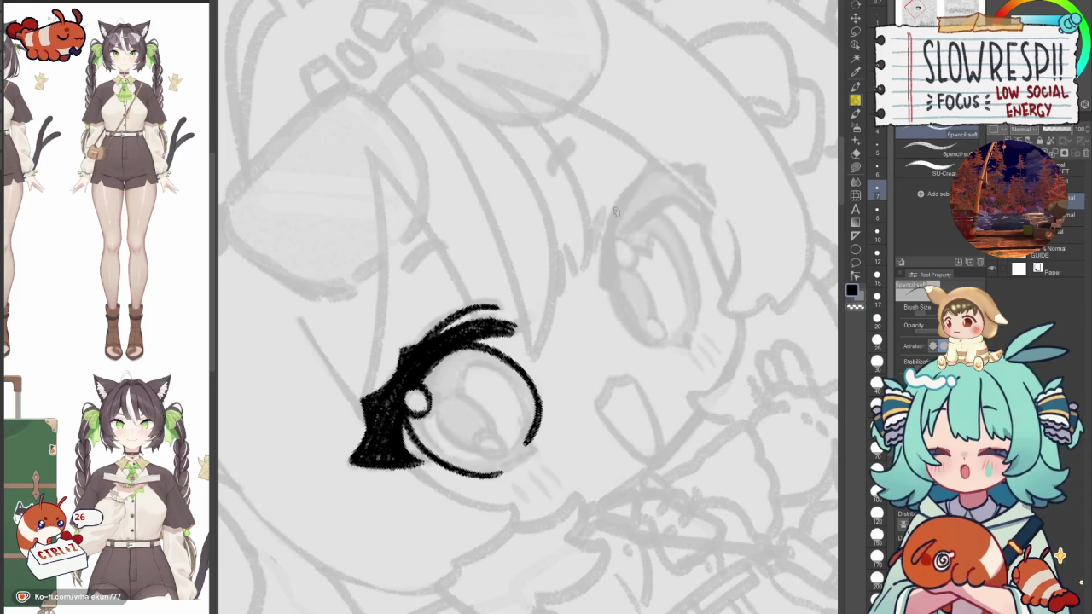
drag(611, 210, 604, 277)
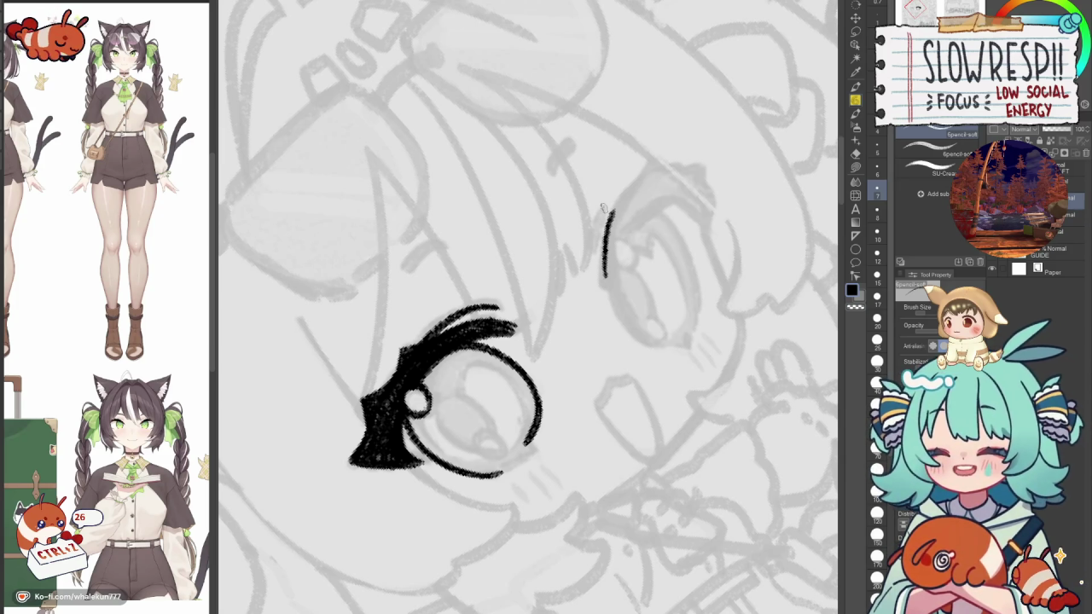
drag(601, 207, 611, 275)
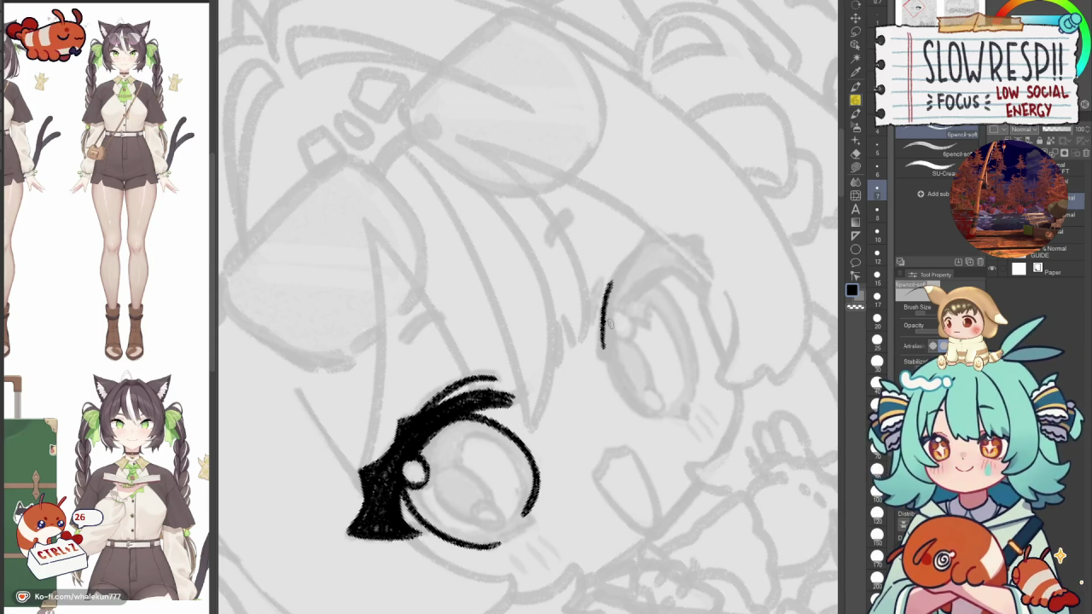
drag(616, 300, 611, 351)
mouse_move(609, 307)
mouse_down()
mouse_move(604, 355)
mouse_move(631, 275)
mouse_up()
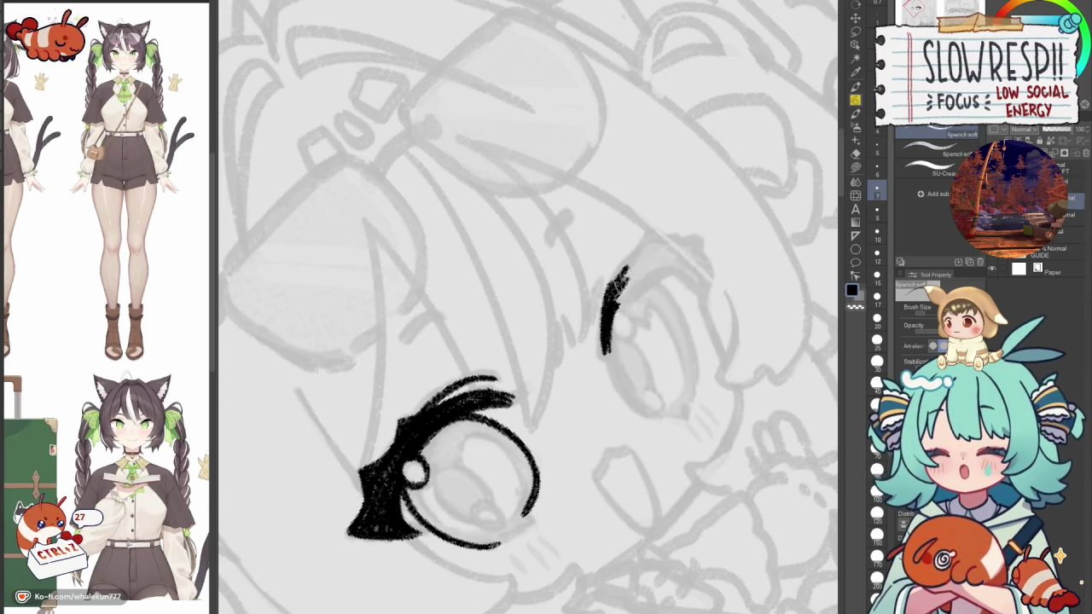
drag(602, 351, 642, 252)
key(ctrl+z)
drag(609, 290, 664, 240)
key(ctrl+z)
drag(609, 290, 664, 239)
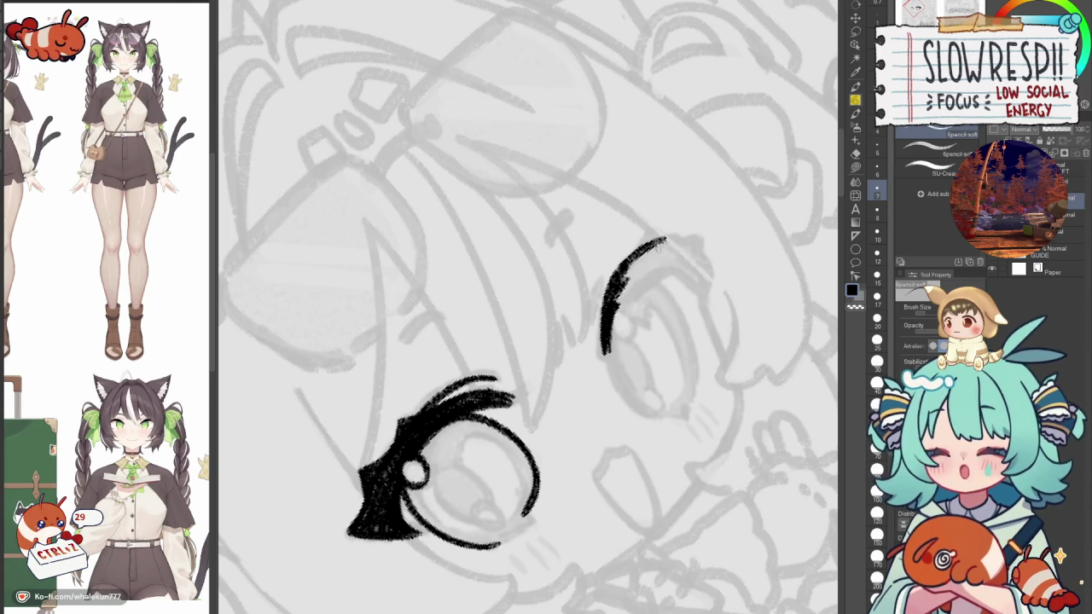
key(ctrl+z)
mouse_move(608, 290)
mouse_down()
mouse_move(674, 239)
mouse_move(669, 264)
mouse_up()
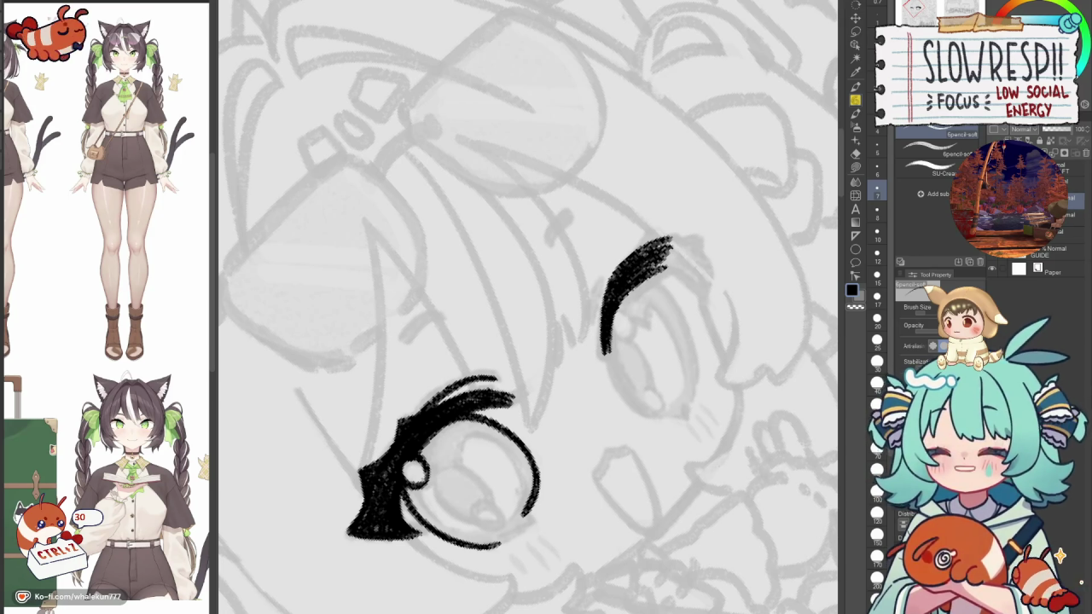
key(ctrl+0)
Extend and thicken the lash's outer end, mirroring the view to compare both eyes.
key(h)
key(h)
key(h)
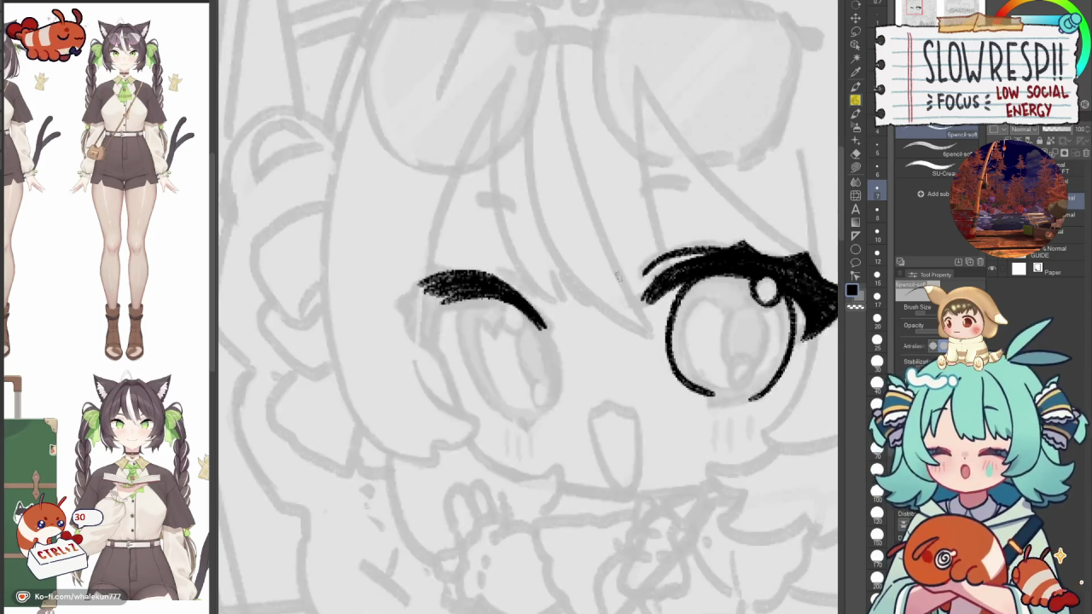
drag(487, 273, 474, 320)
key(ctrl+z)
mouse_move(490, 273)
mouse_down()
mouse_move(473, 318)
mouse_move(452, 303)
mouse_up()
drag(469, 258, 449, 298)
key(h)
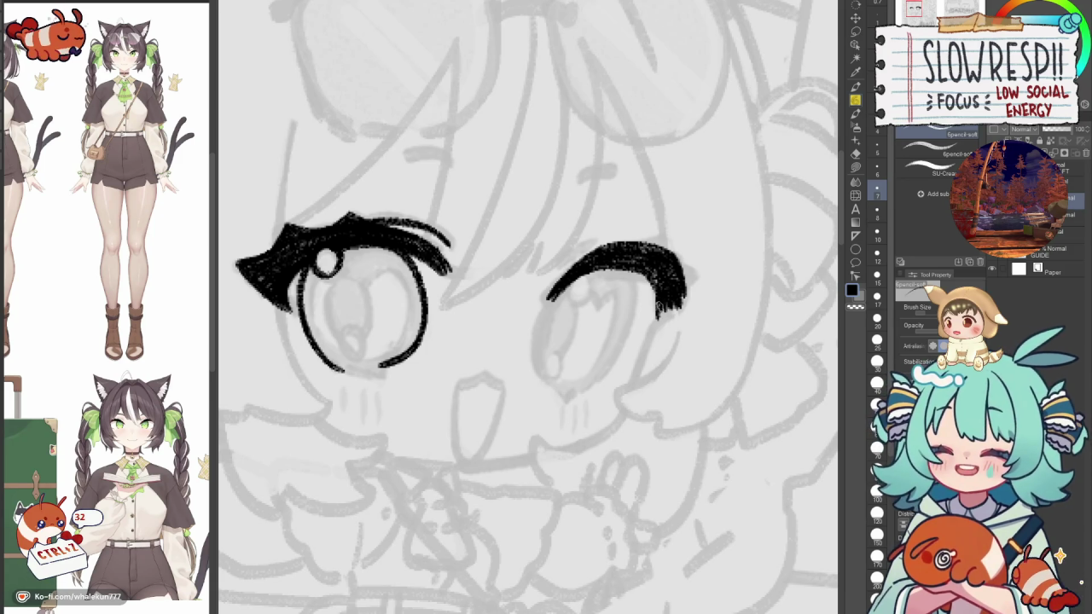
key(c)
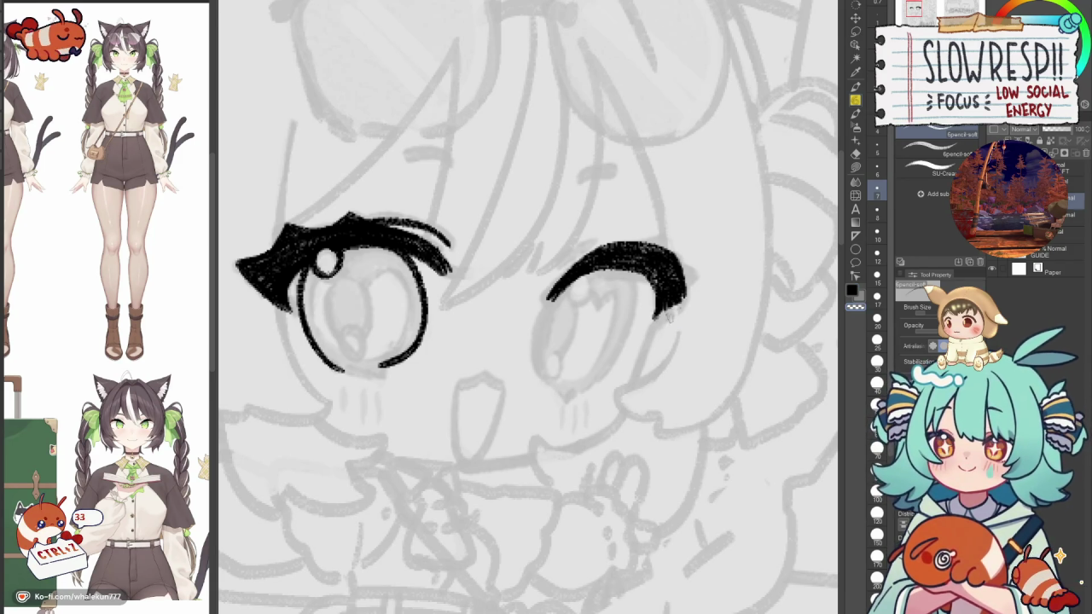
key(c)
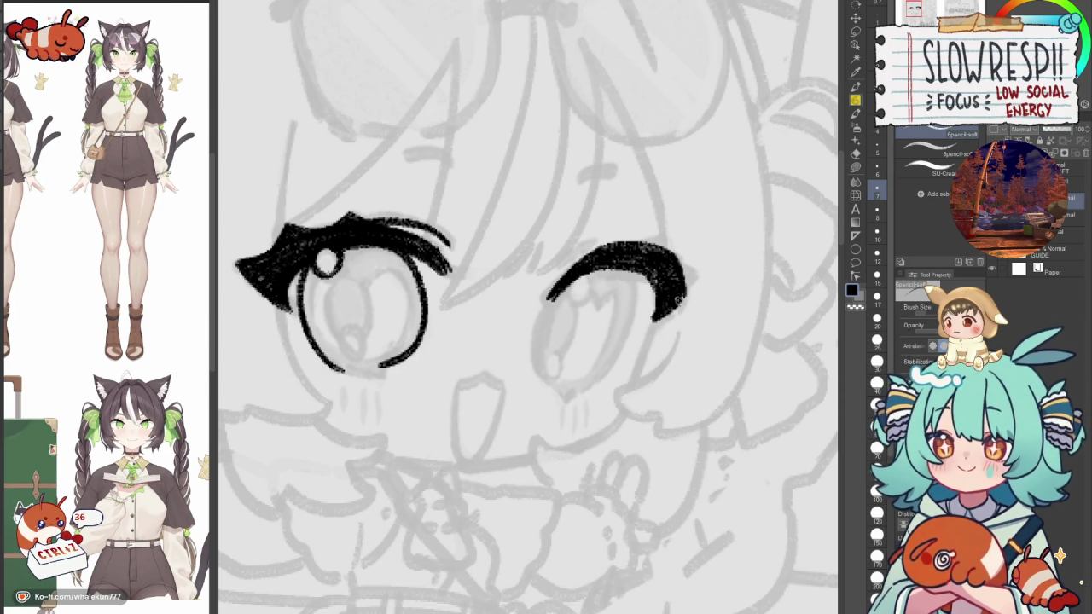
key(h)
key(h)
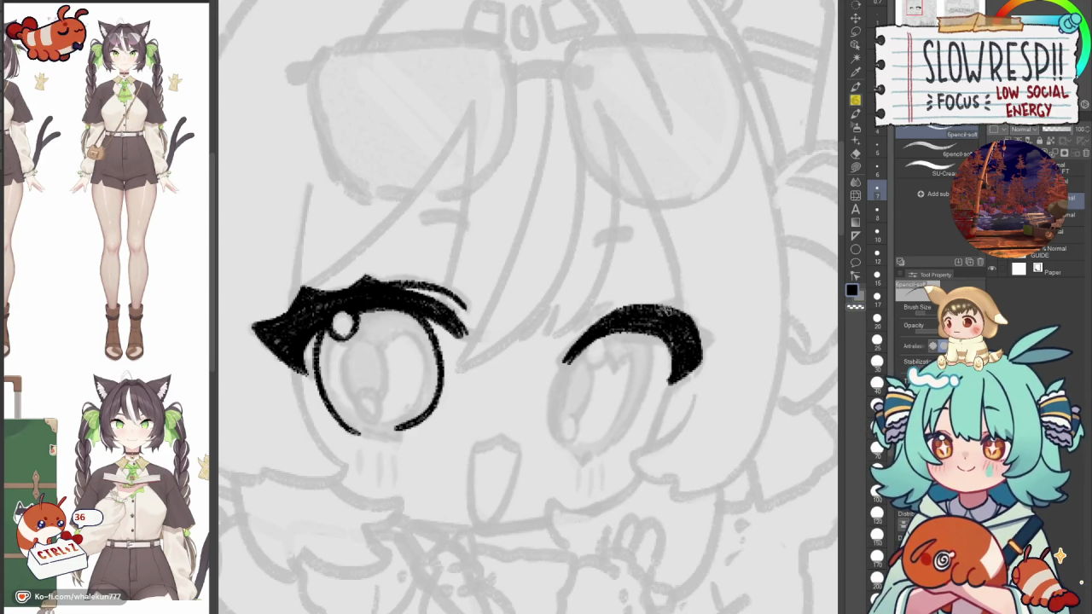
key(ctrl+z)
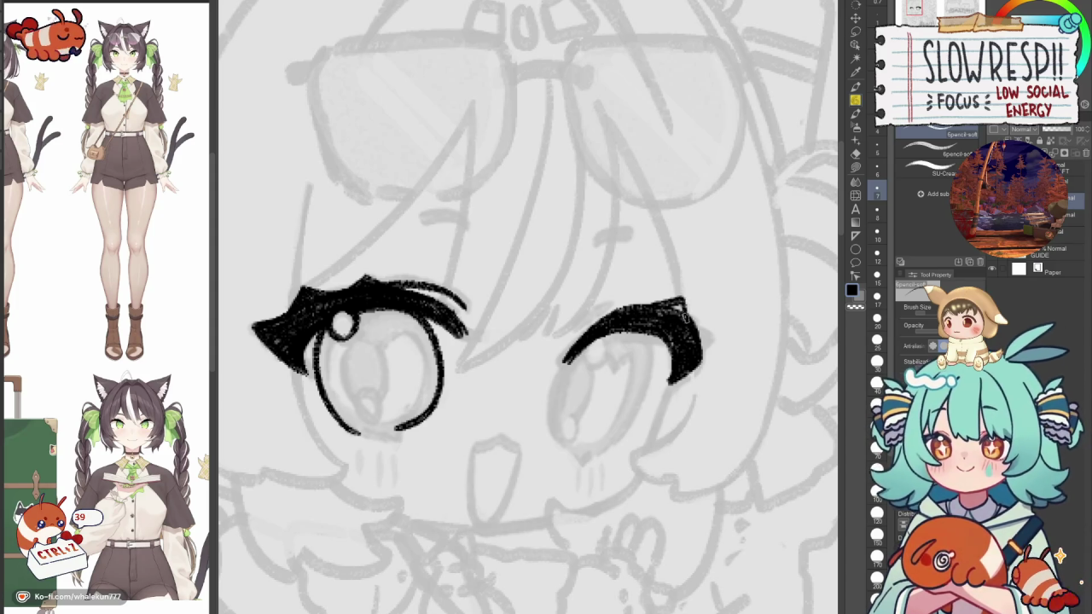
scroll(666, 312, up, 3)
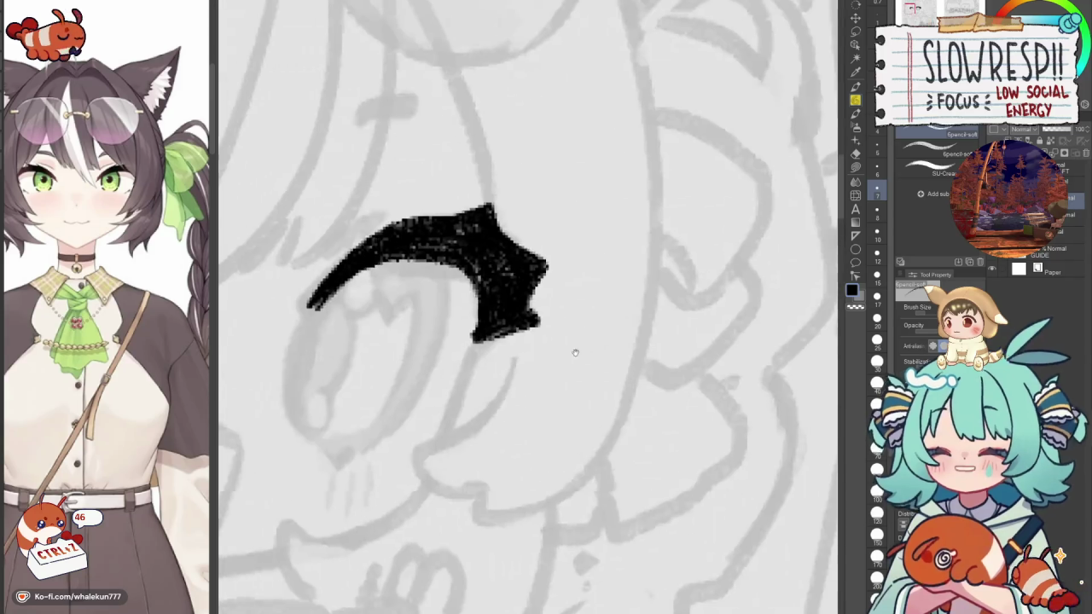
Erase a bit of the right lash's outer tip with the transparent colour.
drag(674, 316, 695, 337)
scroll(721, 292, down, 3)
key(c)
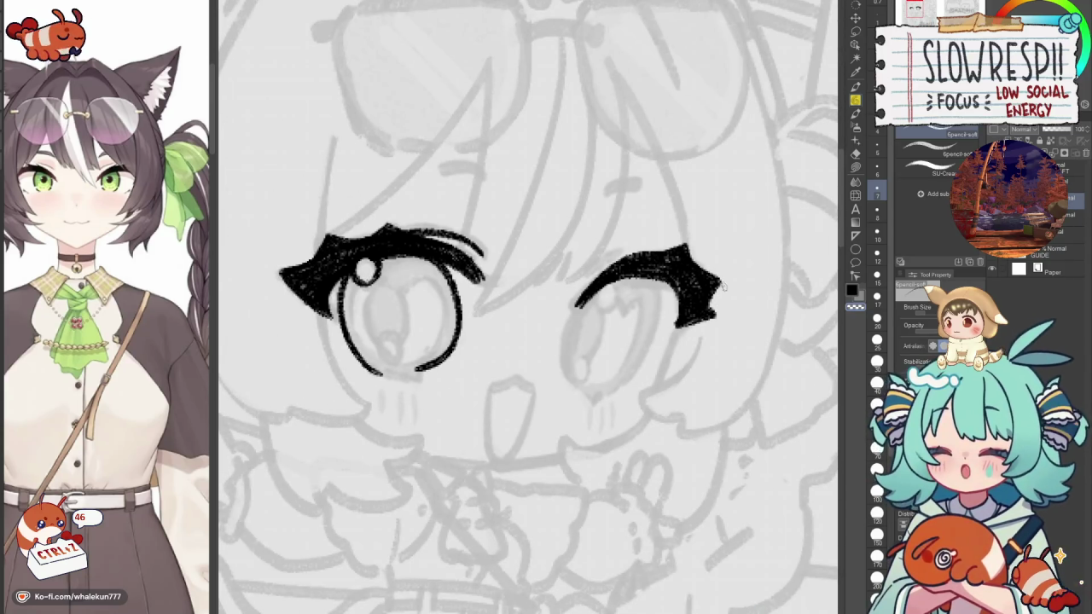
drag(713, 303, 714, 305)
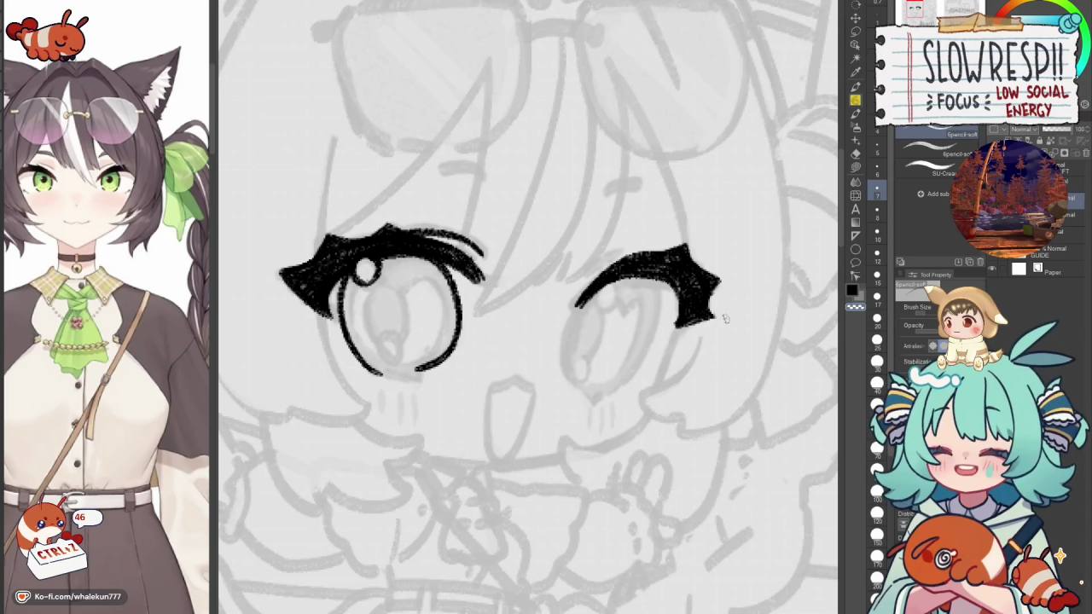
key(c)
drag(661, 282, 694, 304)
key(c)
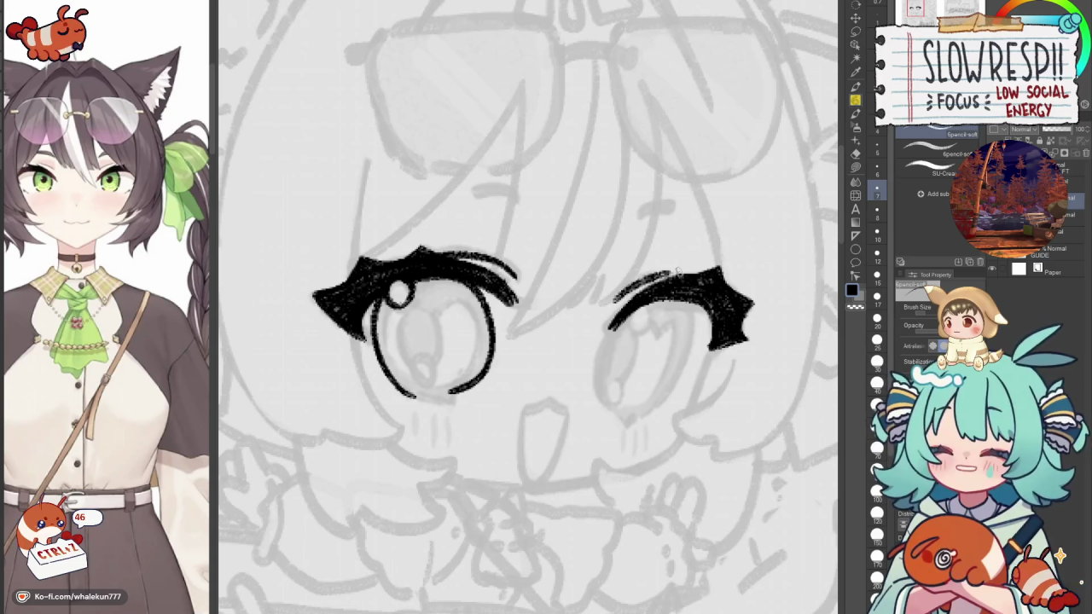
Thicken the right lash's top edge in black and add fine lash strokes.
key(h)
key(h)
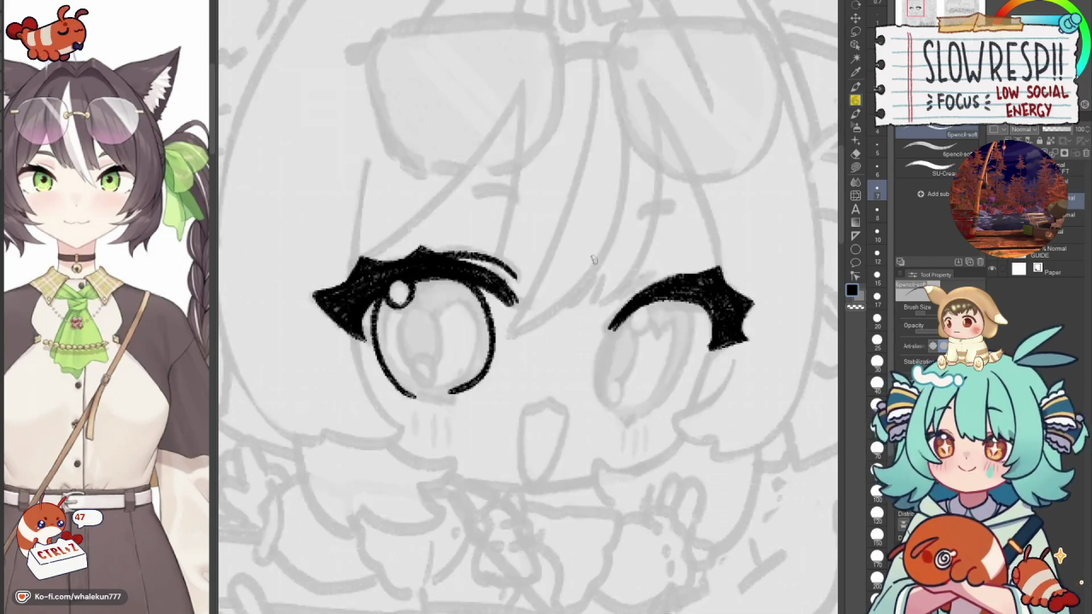
mouse_move(617, 298)
mouse_down()
mouse_move(687, 272)
mouse_move(598, 153)
mouse_up()
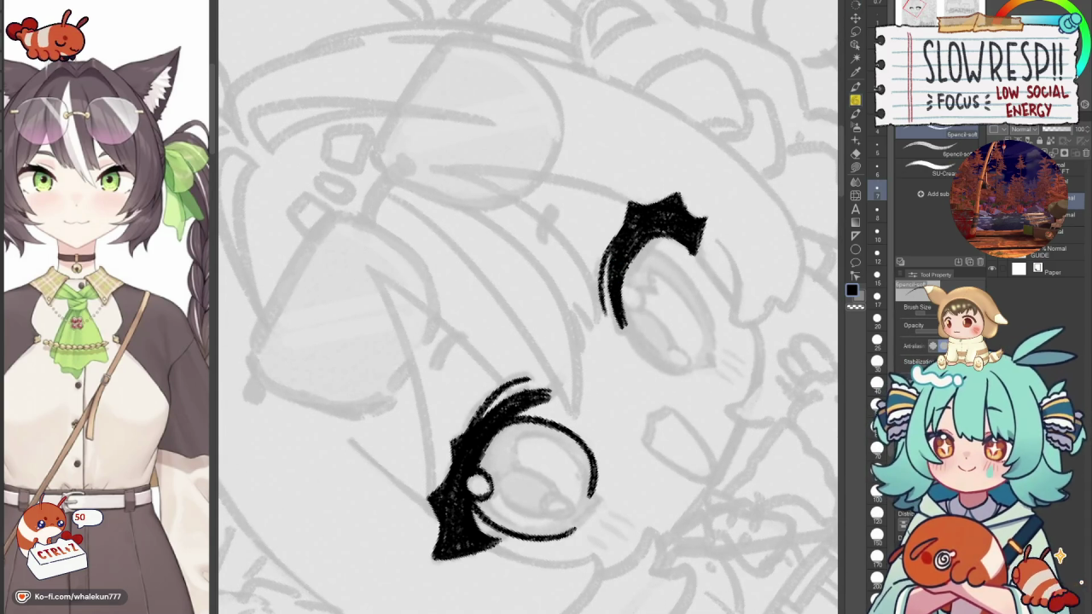
drag(601, 260, 611, 295)
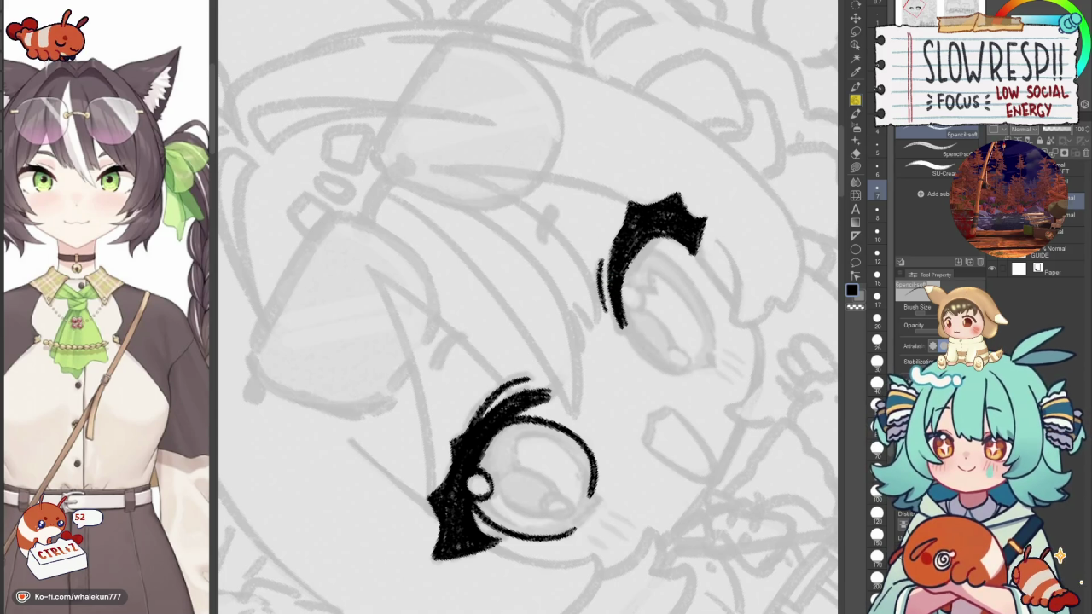
key(ctrl+0)
scroll(529, 290, up, 2)
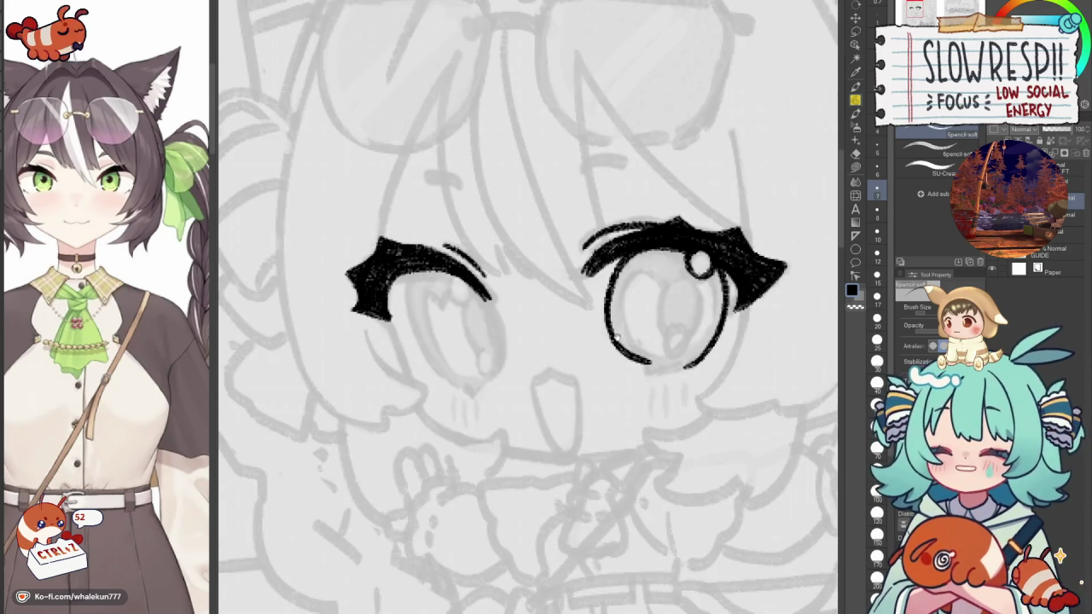
Ink small highlight circles in both eyes and touch up the left one.
drag(529, 290, 584, 319)
drag(503, 305, 514, 327)
key(h)
mouse_move(627, 294)
mouse_down()
mouse_move(628, 322)
mouse_move(641, 308)
mouse_move(608, 307)
mouse_move(722, 350)
mouse_up()
key(c)
key(c)
key(c)
mouse_move(497, 328)
mouse_down()
mouse_move(515, 331)
mouse_move(509, 321)
mouse_move(512, 331)
mouse_up()
key(c)
key(h)
key(h)
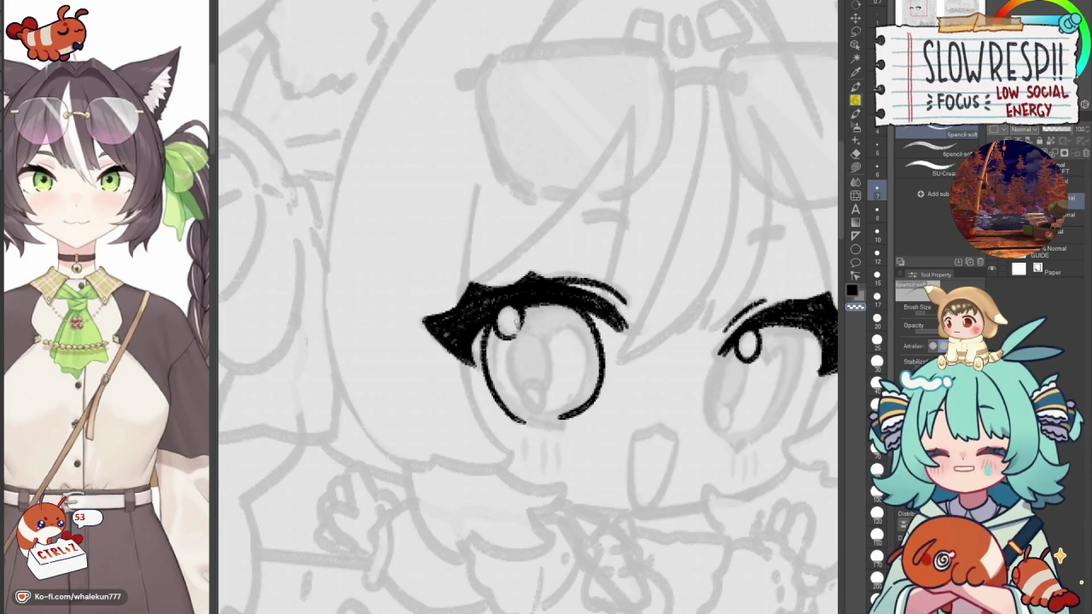
Outline the inner side of the right eye's iris, retrying until it fits.
drag(529, 358, 401, 264)
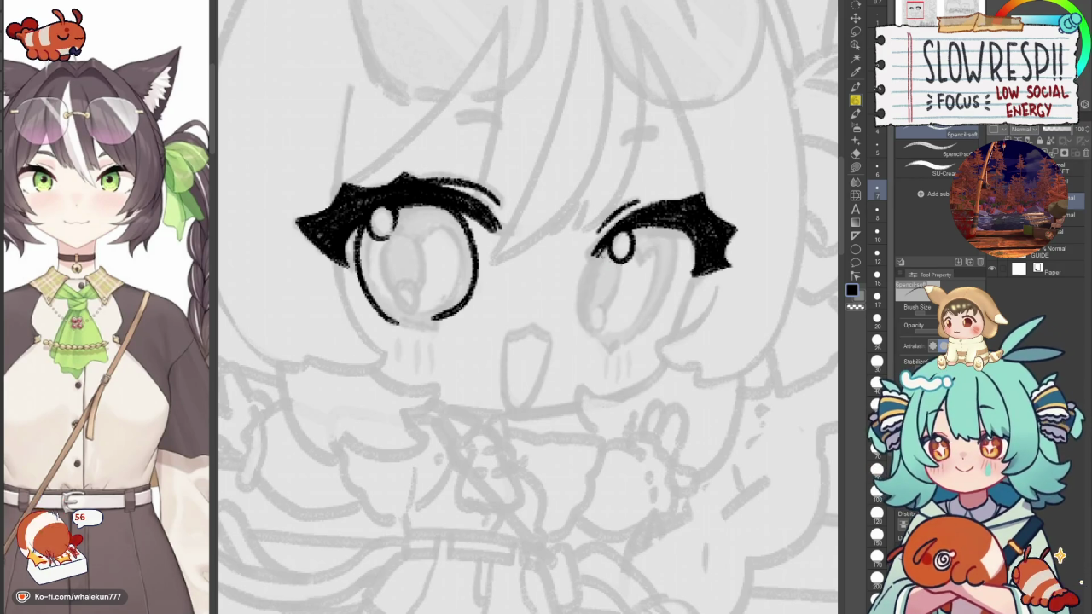
drag(607, 253, 600, 333)
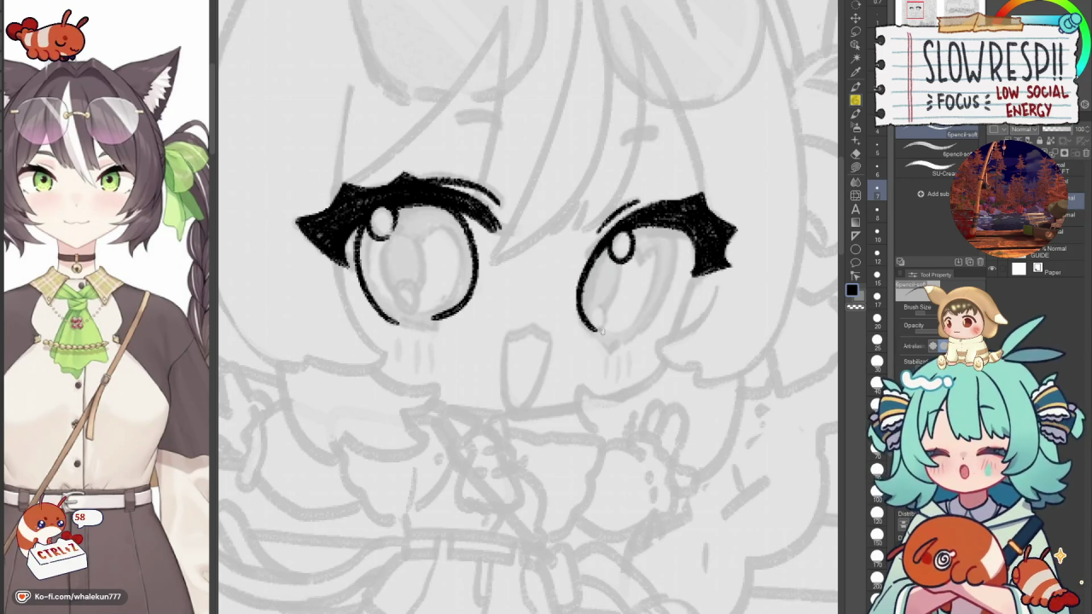
key(ctrl+z)
drag(614, 246, 601, 338)
key(ctrl+z)
drag(613, 247, 605, 335)
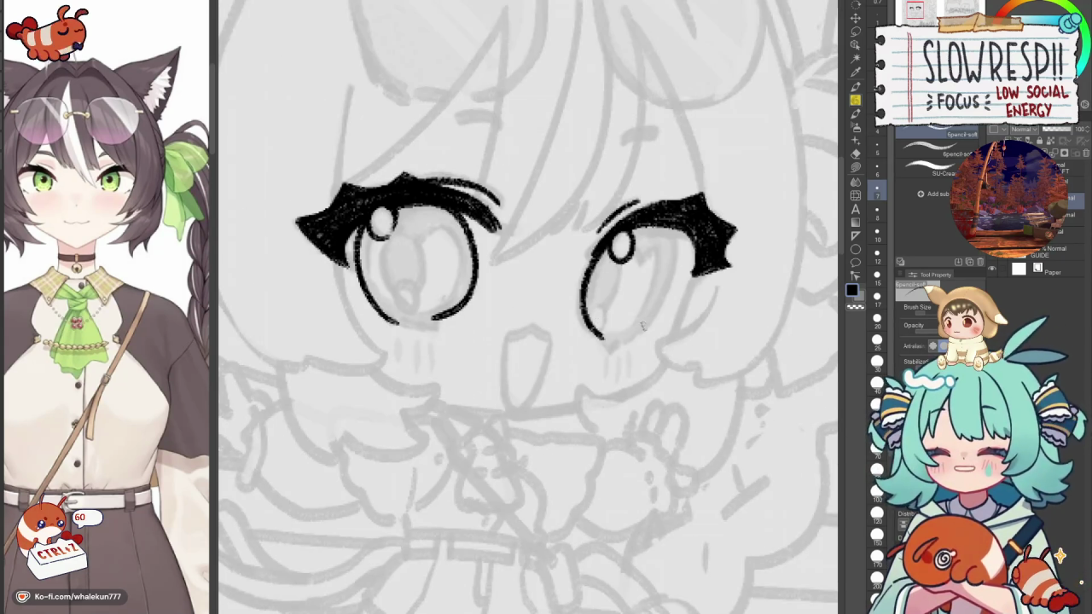
key(h)
drag(493, 287, 517, 408)
key(ctrl+z)
mouse_move(486, 288)
mouse_down()
mouse_move(521, 401)
mouse_move(493, 302)
mouse_move(507, 406)
mouse_up()
key(ctrl+z)
key(ctrl+z)
key(h)
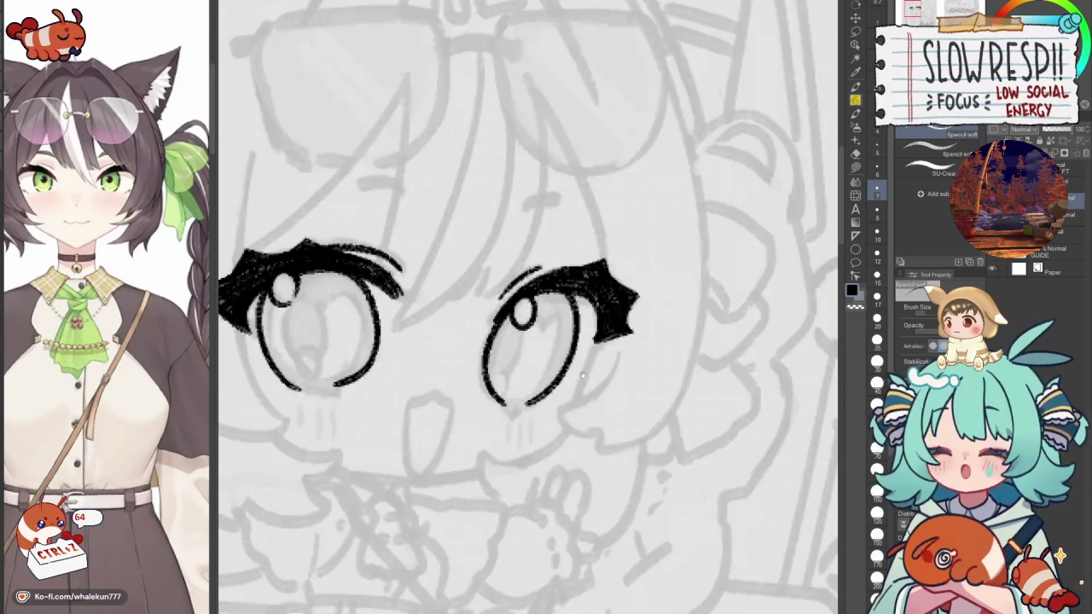
drag(581, 376, 636, 271)
drag(588, 365, 601, 358)
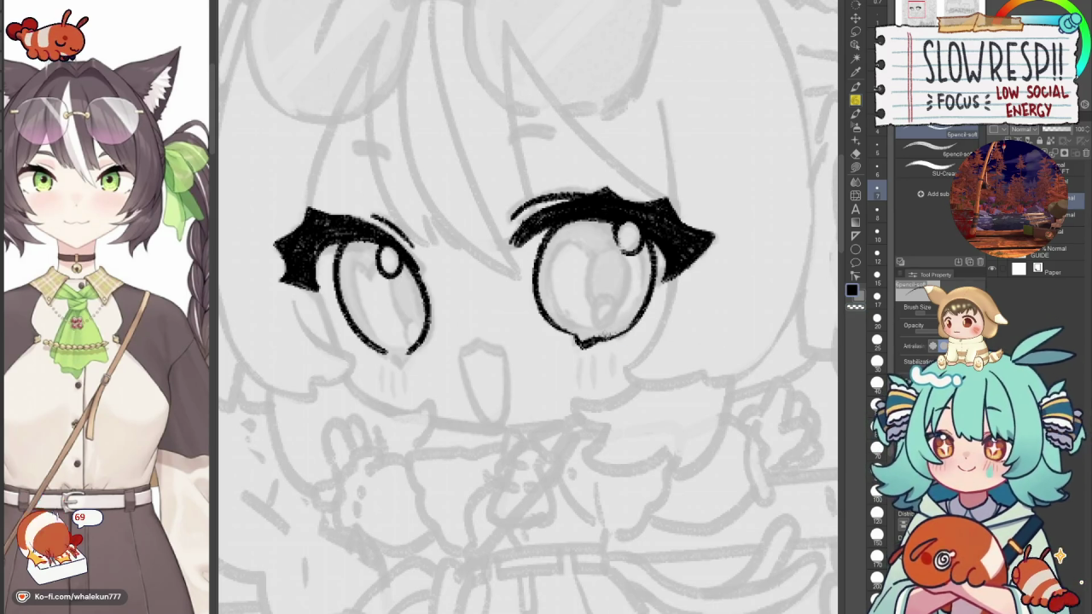
Redraw the right eye's lower outline ending in a pointed hook, undoing attempts to retry.
key(ctrl+h)
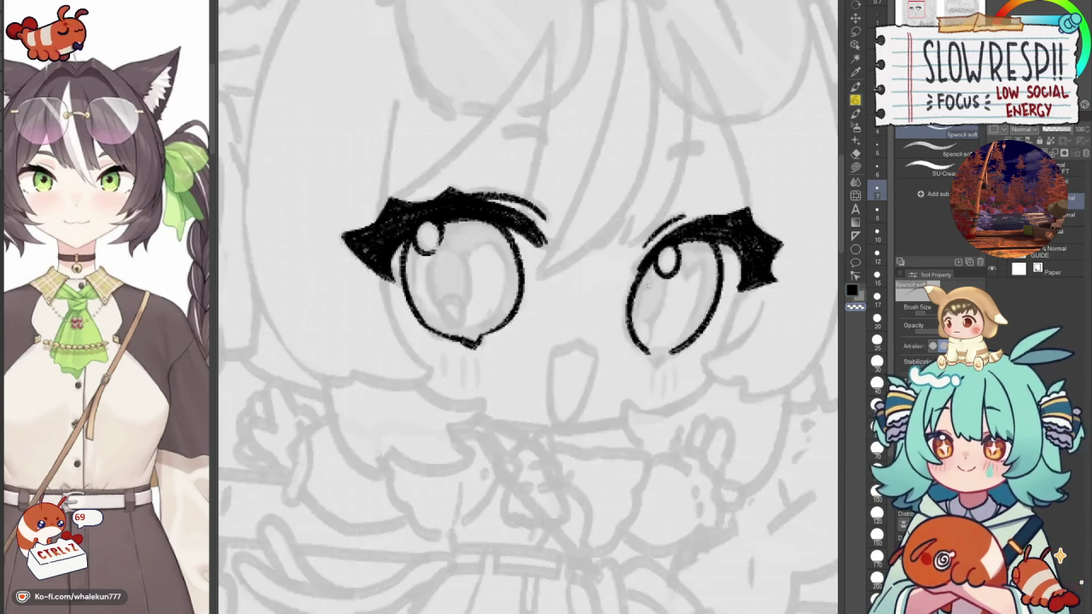
drag(559, 339, 641, 367)
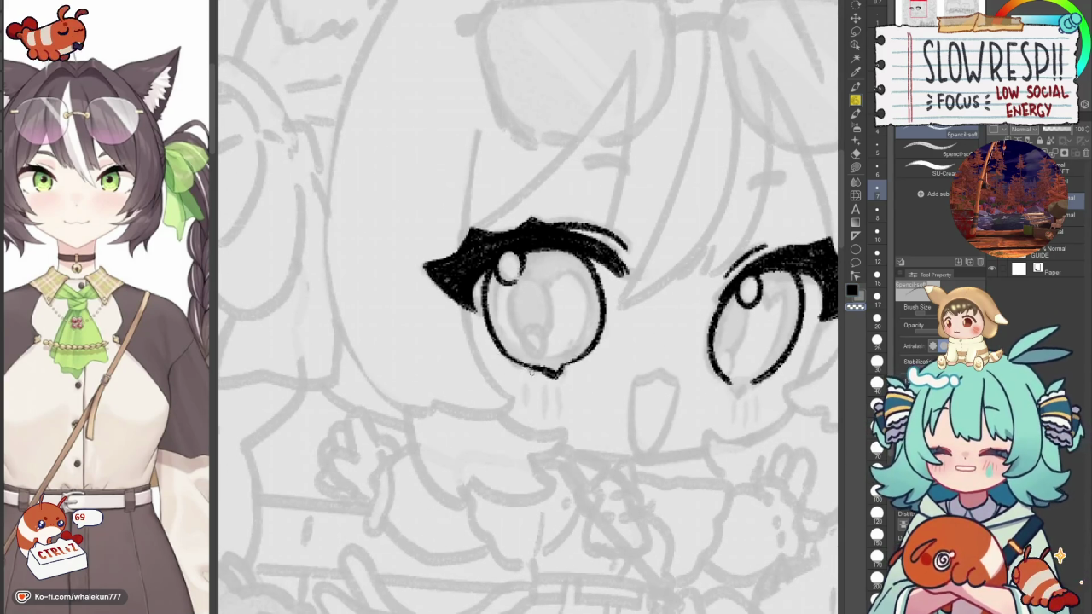
drag(525, 331, 411, 307)
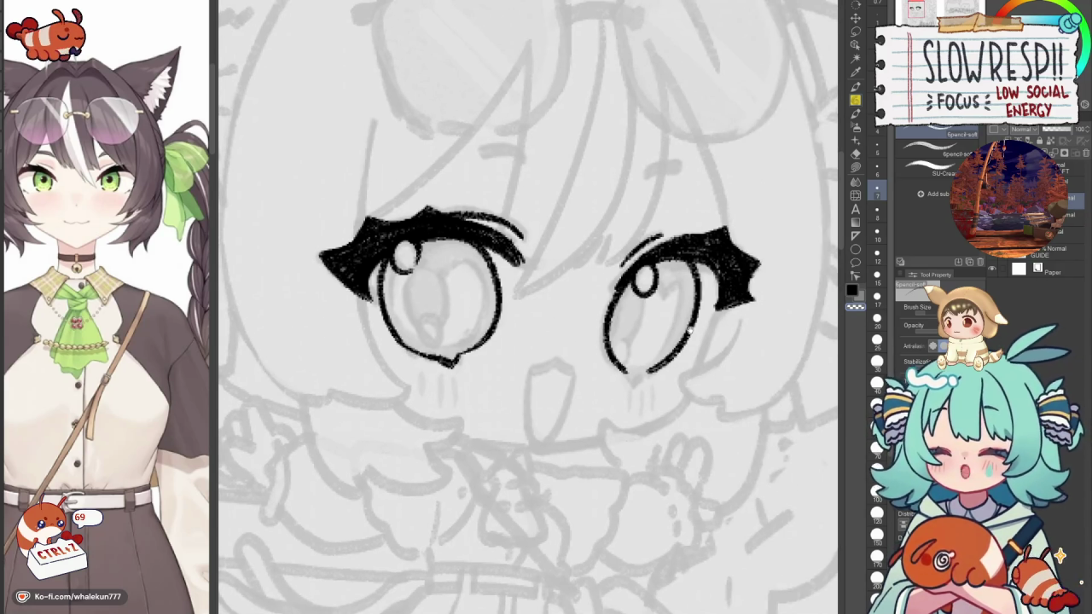
drag(663, 316, 613, 292)
mouse_move(565, 338)
mouse_down()
mouse_move(596, 344)
mouse_move(604, 329)
mouse_up()
key(ctrl+z)
key(ctrl+z)
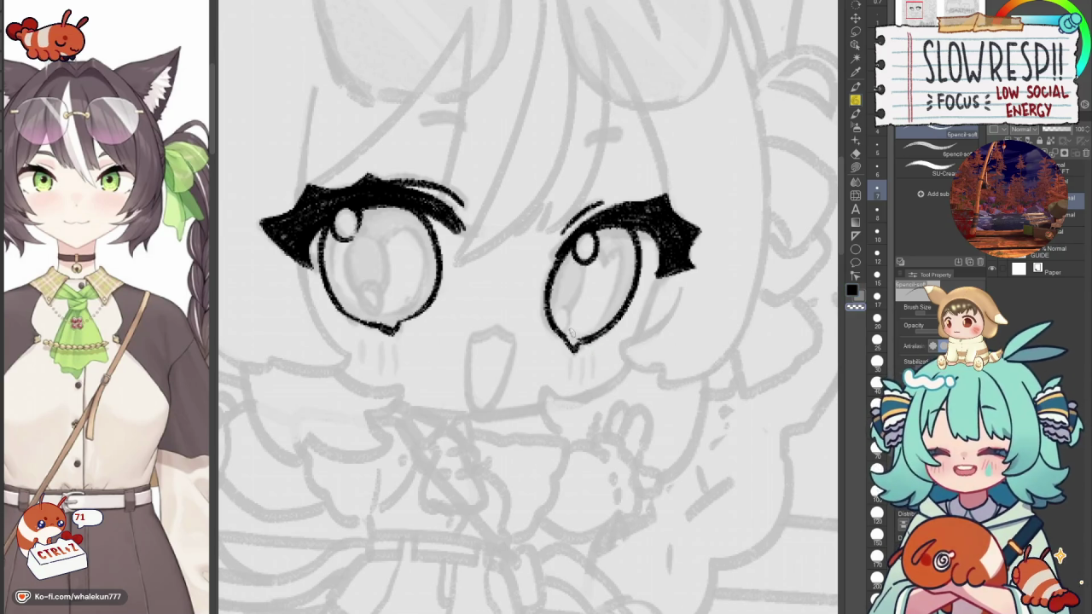
key(ctrl+z)
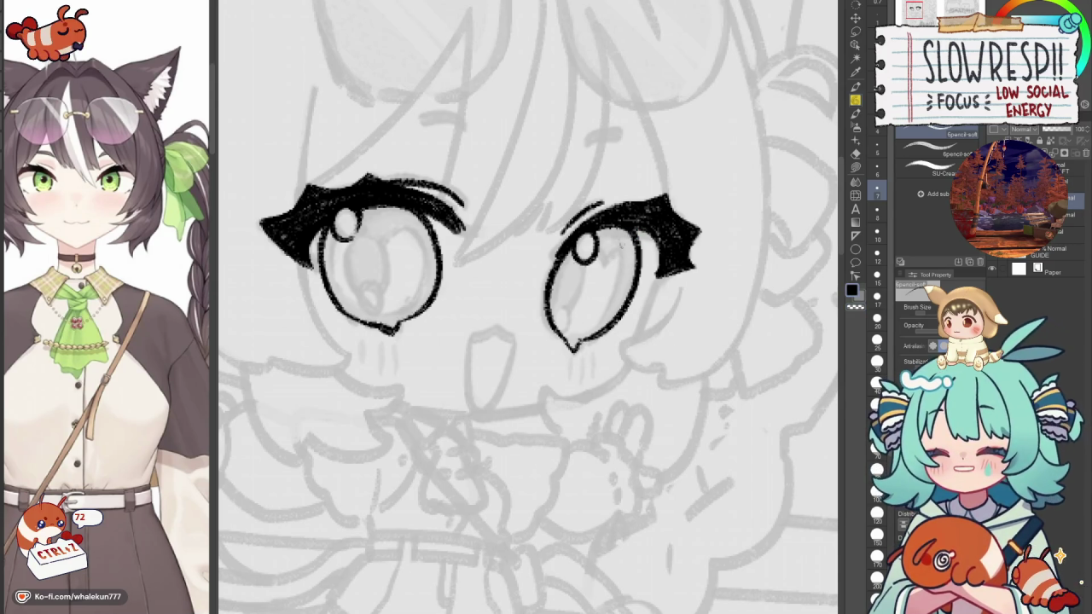
Flip the canvas to compare both eyes and undo a stray mark under the right eye.
drag(515, 319, 588, 408)
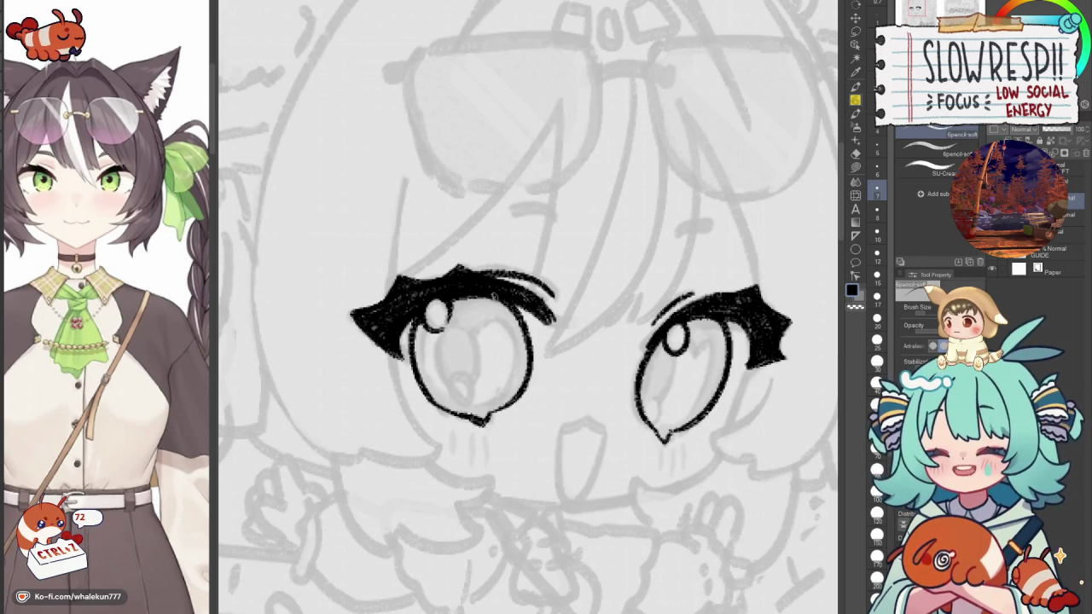
key(c)
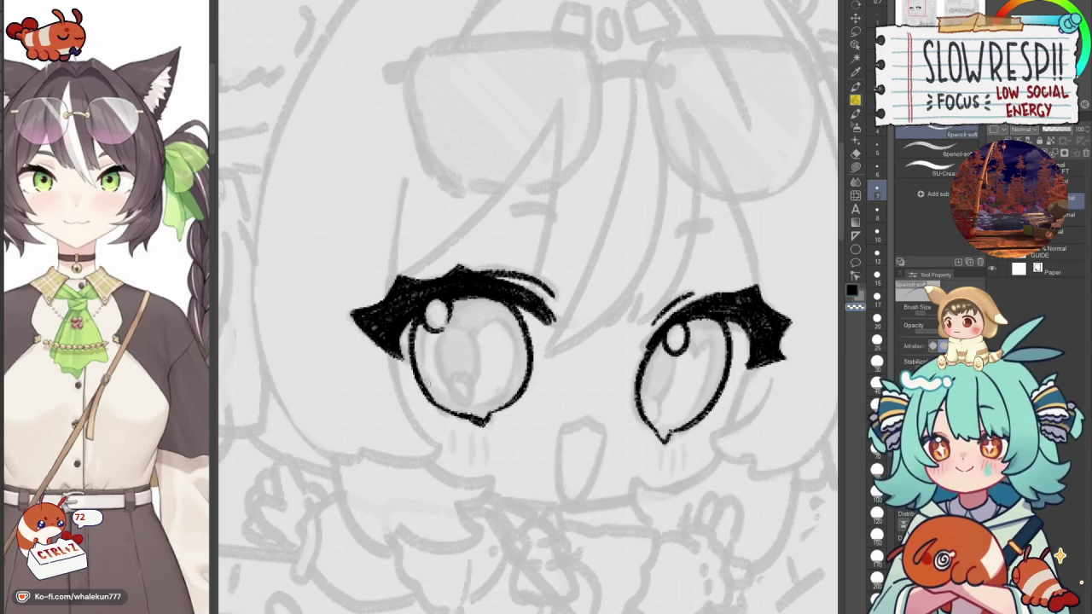
key(c)
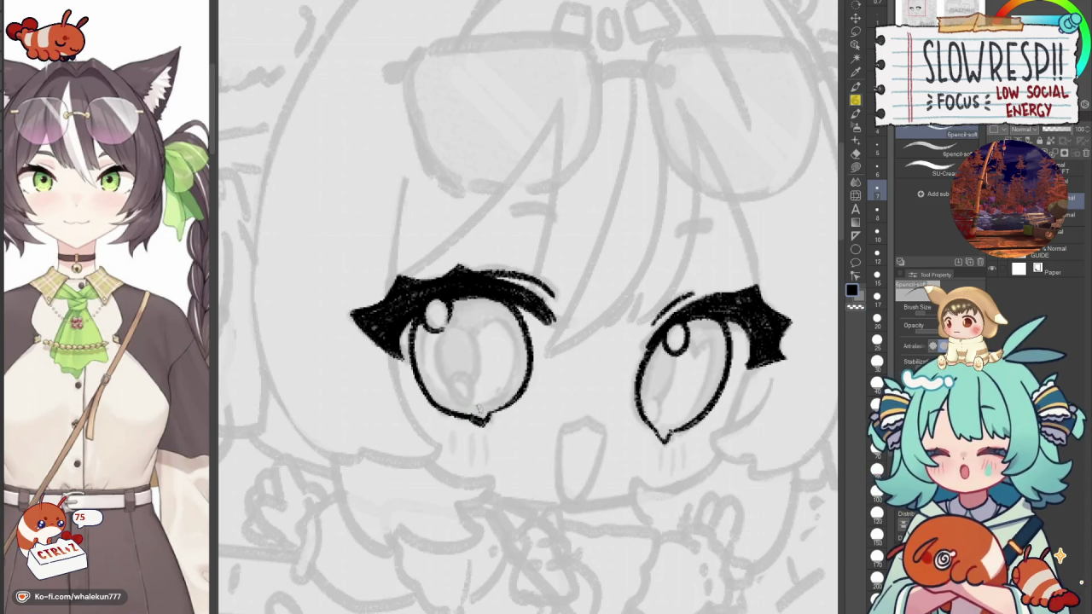
scroll(604, 371, down, 3)
key(h)
key(h)
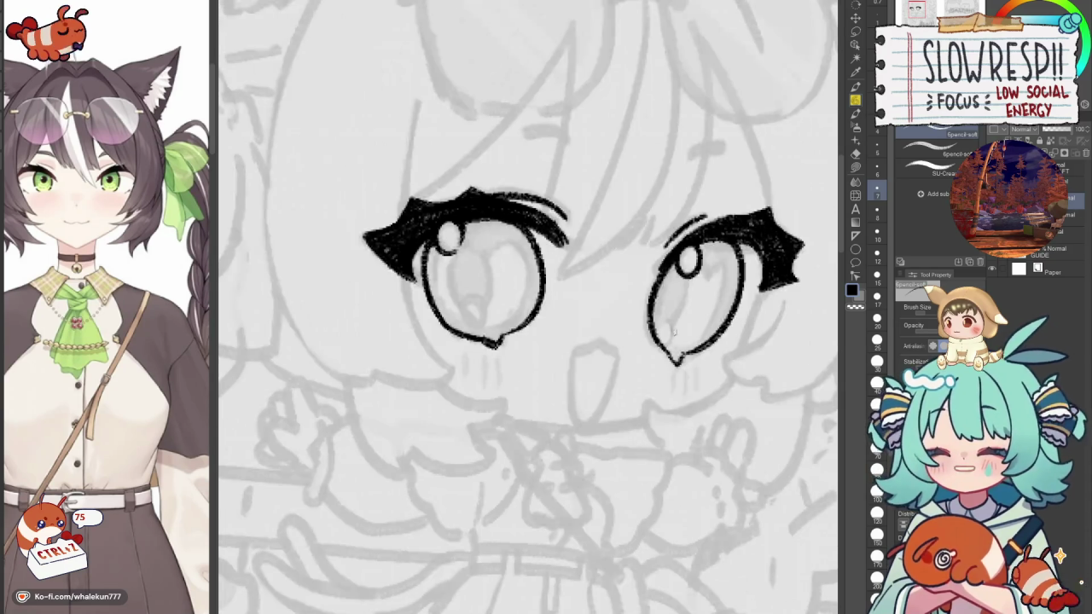
scroll(603, 371, right, 2)
key(ctrl+z)
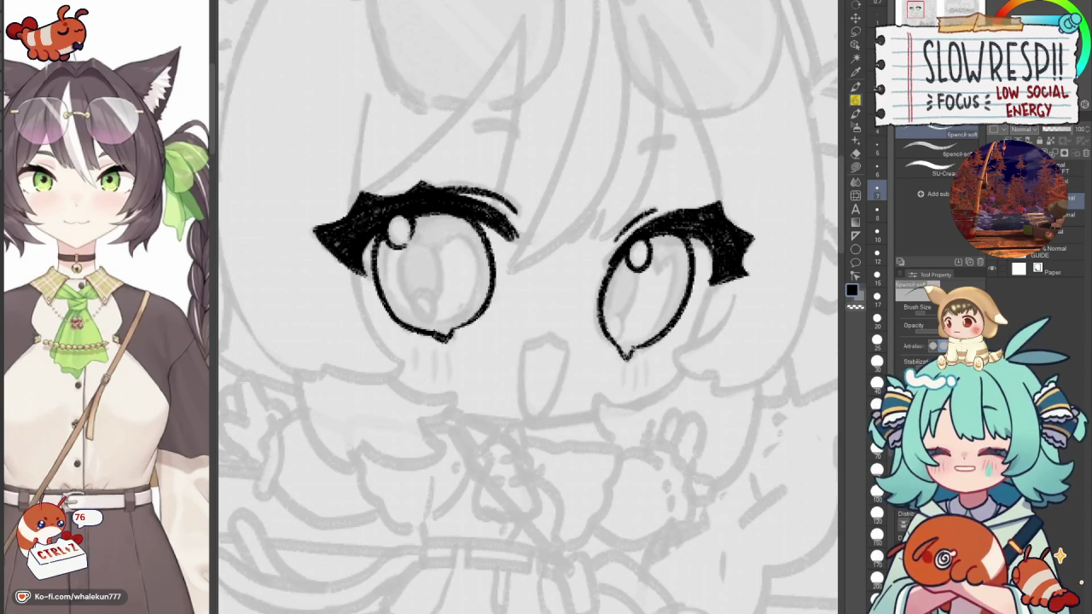
scroll(644, 337, up, 1)
scroll(644, 337, right, 1)
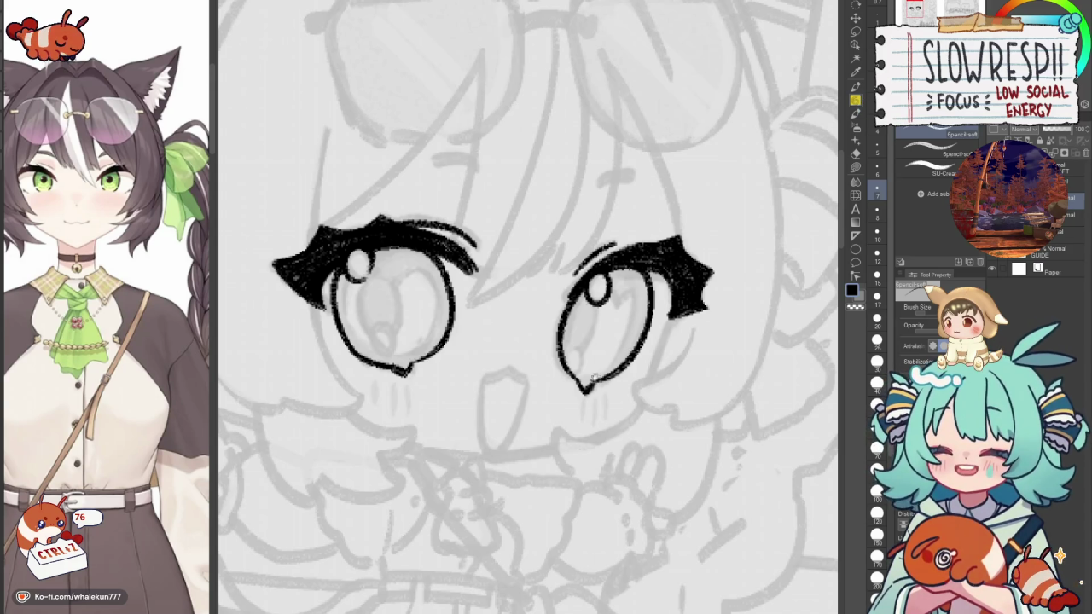
key(h)
scroll(604, 288, left, 3)
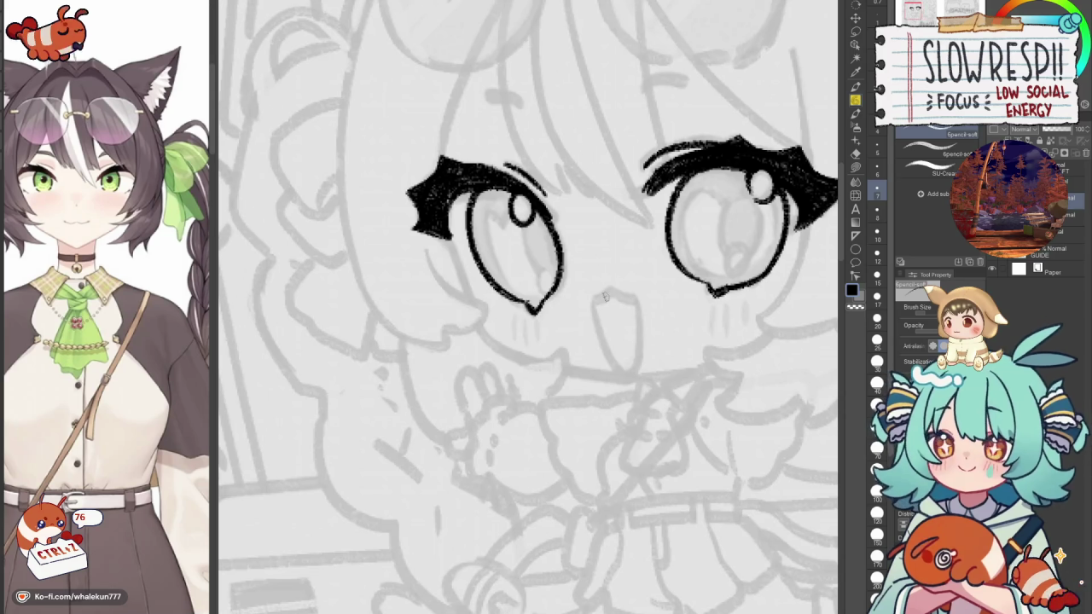
Try the ^ nose tip and its left and right side lines, undoing each stroke to retry.
mouse_move(595, 300)
mouse_down()
mouse_move(618, 290)
mouse_move(640, 303)
mouse_move(621, 376)
mouse_up()
key(ctrl+z)
key(ctrl+z)
drag(594, 299, 627, 378)
key(ctrl+z)
drag(594, 299, 623, 378)
key(ctrl+z)
key(ctrl+z)
drag(593, 300, 625, 377)
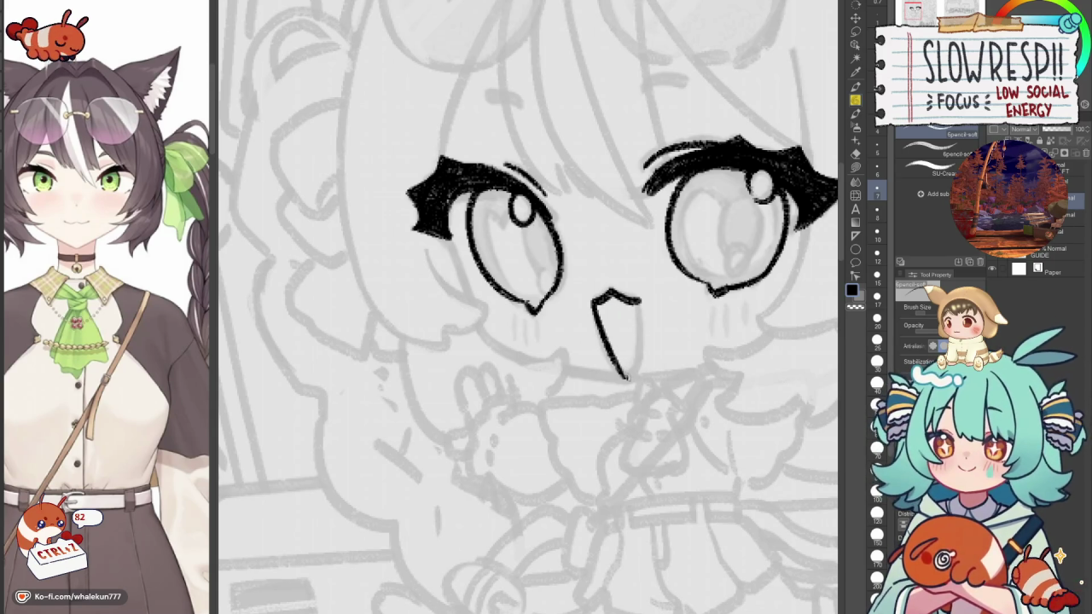
key(ctrl+z)
mouse_move(640, 301)
mouse_down()
mouse_move(637, 375)
mouse_move(616, 379)
mouse_move(645, 377)
mouse_up()
key(ctrl+z)
key(ctrl+z)
Flip and zoom the view to check the nose and the whole face.
key(h)
key(h)
key(c)
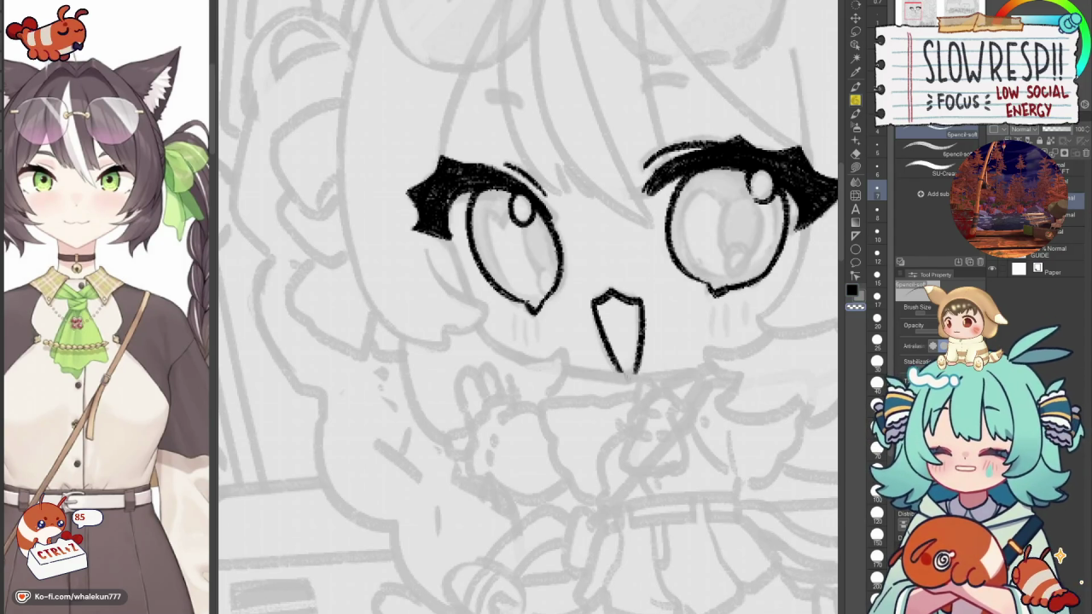
key(ctrl+minus)
key(ctrl+minus)
key(ctrl+minus)
key(h)
key(h)
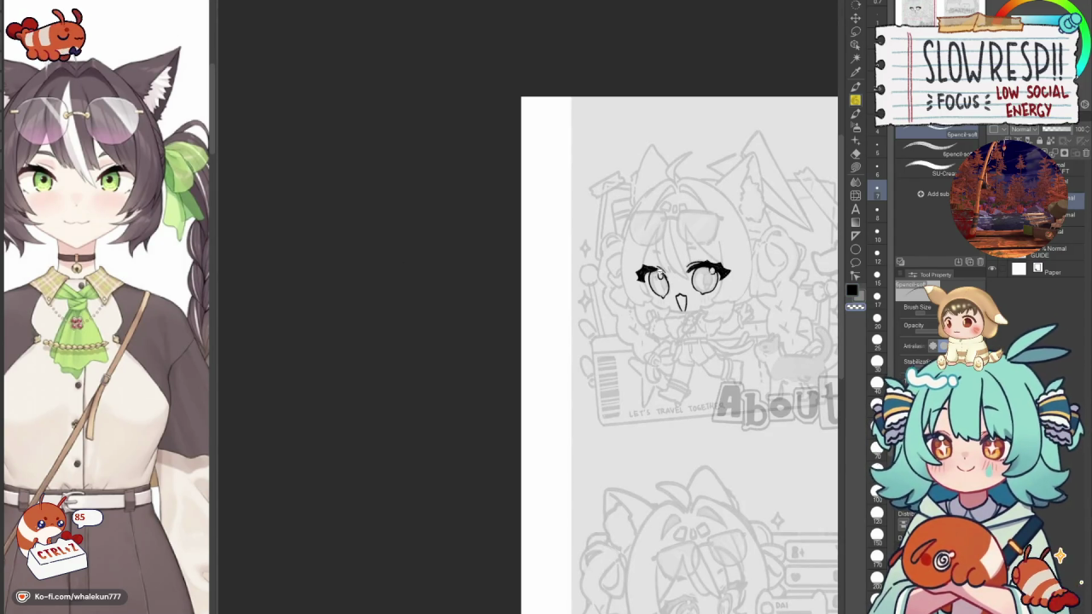
key(ctrl+plus)
key(ctrl+plus)
key(h)
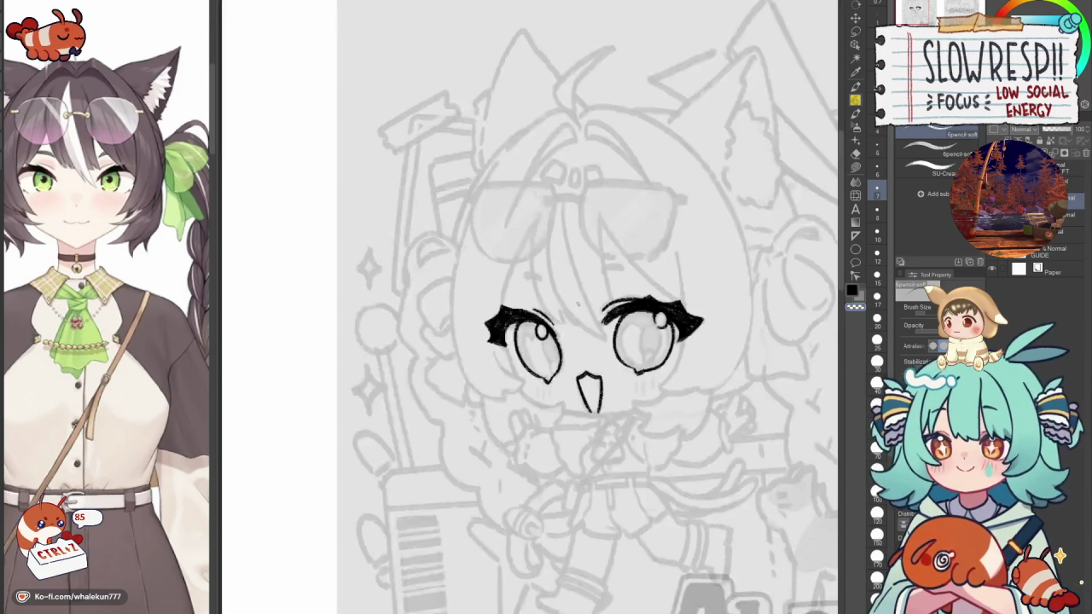
Rotate the canvas, ink a short thick eyebrow above the right eye, then straighten the view.
key(r)
drag(598, 256, 512, 384)
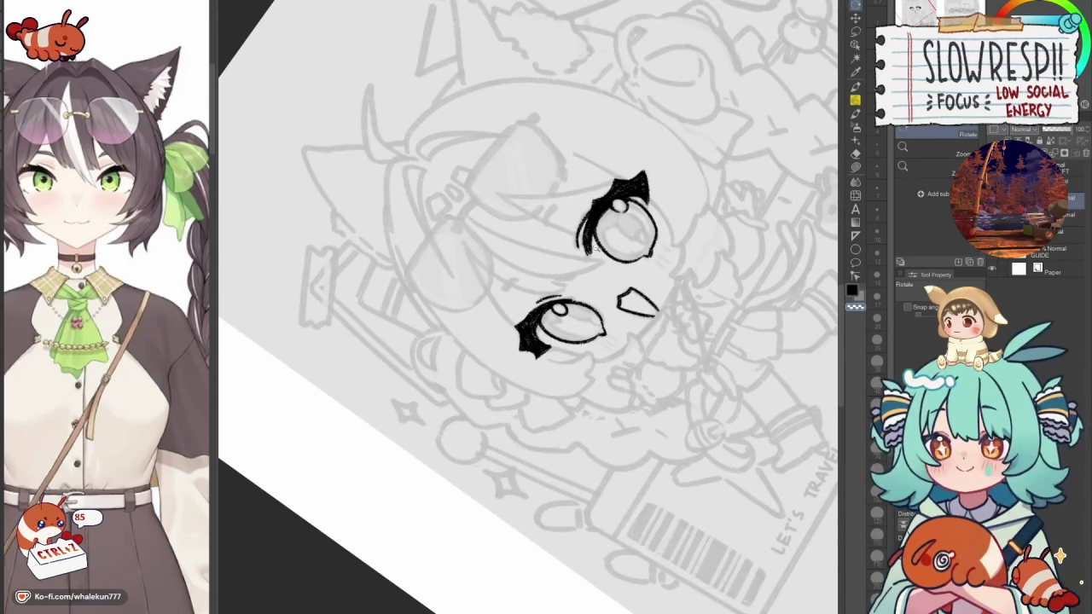
key(ctrl+plus)
mouse_move(597, 213)
mouse_down()
mouse_move(512, 358)
mouse_move(427, 307)
mouse_up()
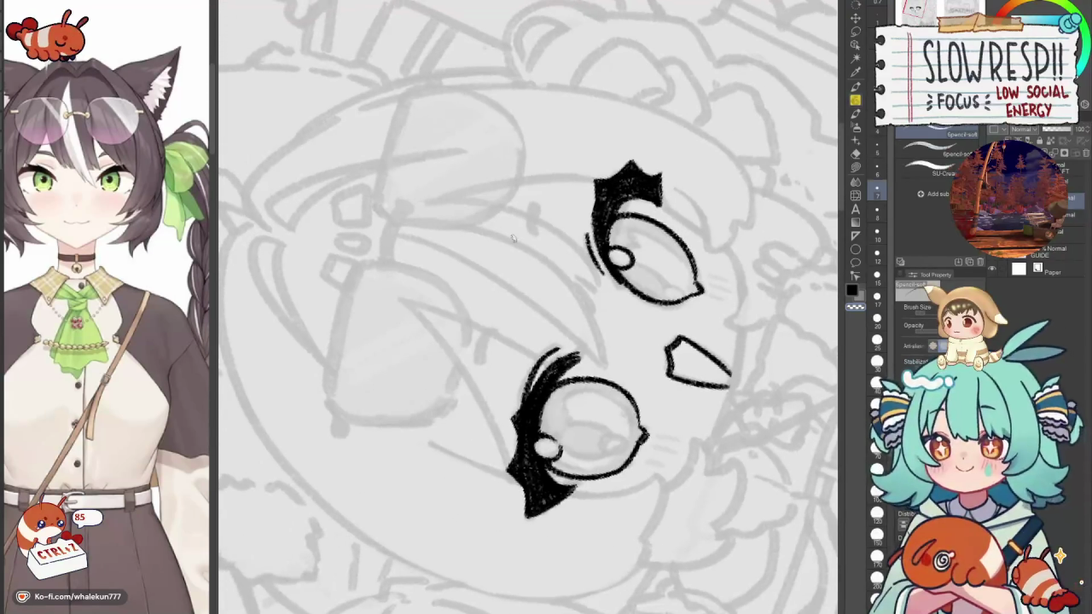
click(523, 271)
drag(523, 272, 553, 344)
drag(570, 249, 578, 290)
drag(575, 247, 581, 290)
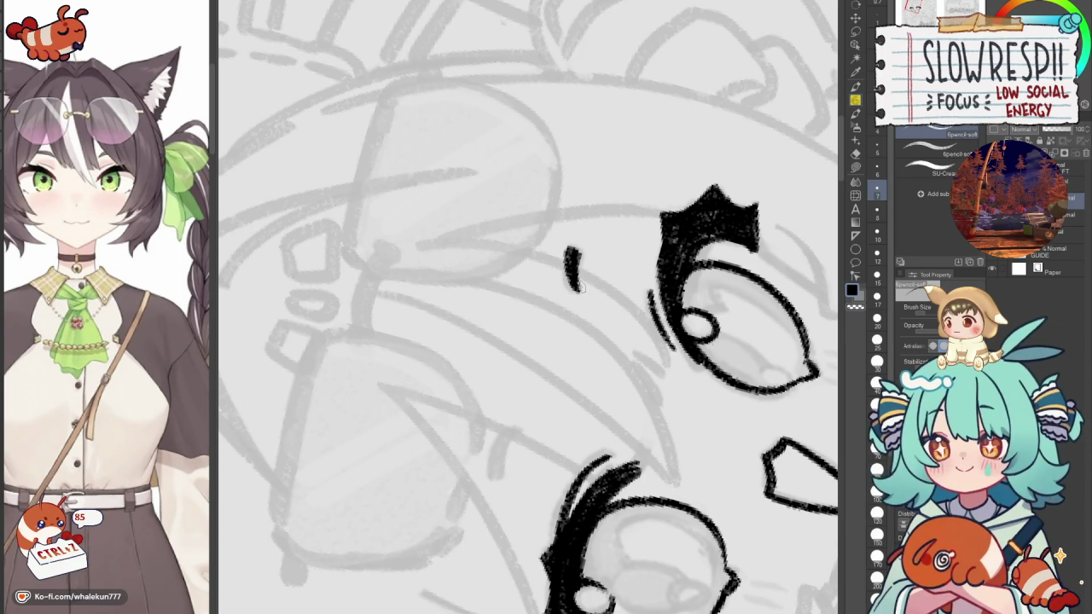
key(ctrl+at)
Redraw the right eyebrow thicker and darker, extending it up-right.
drag(589, 346, 666, 213)
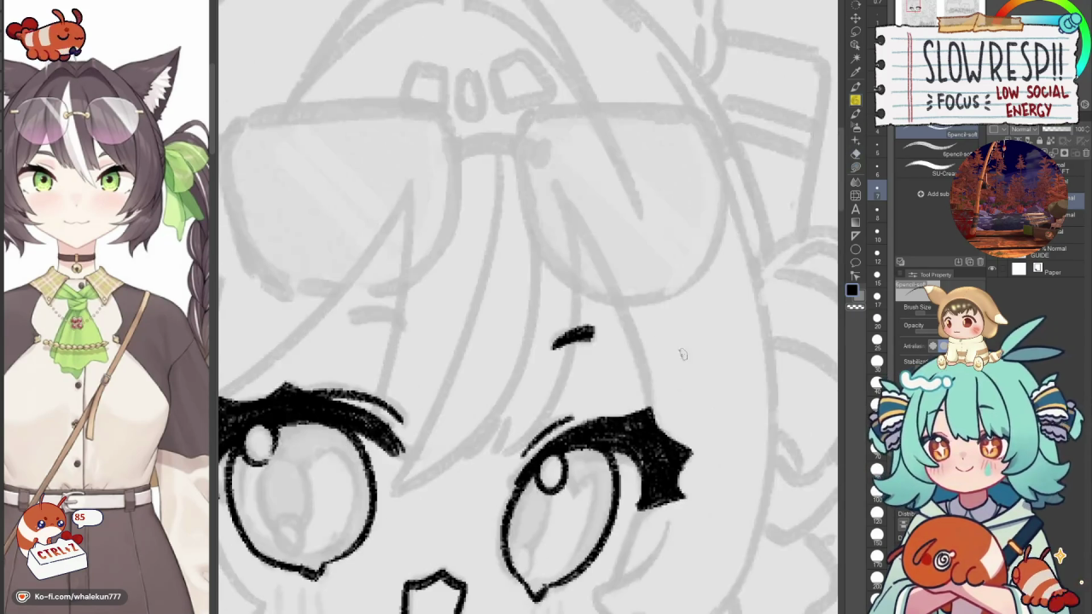
key(ctrl+z)
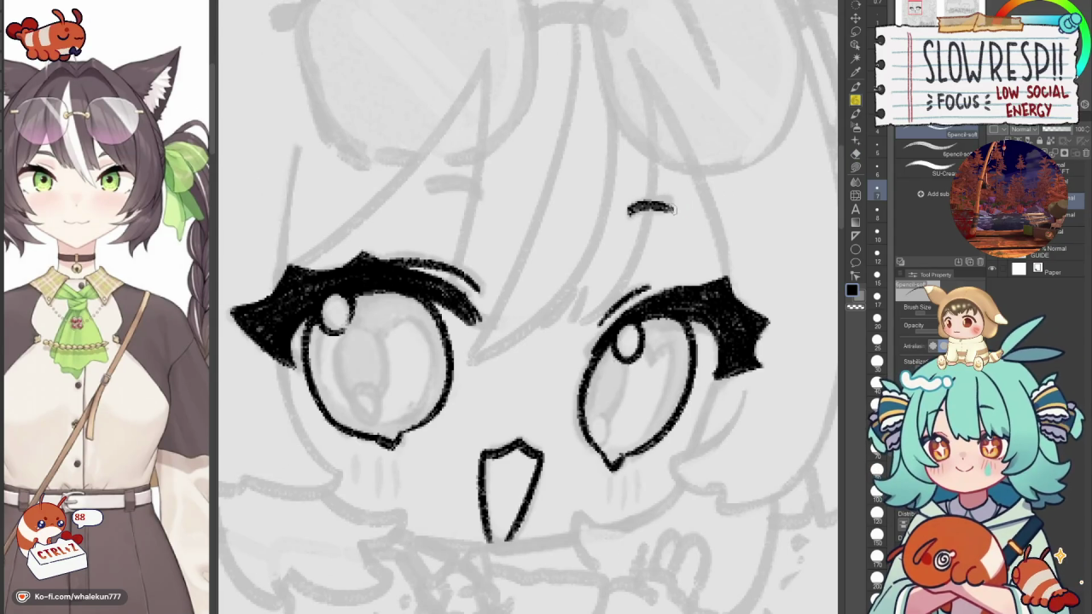
drag(630, 214, 671, 210)
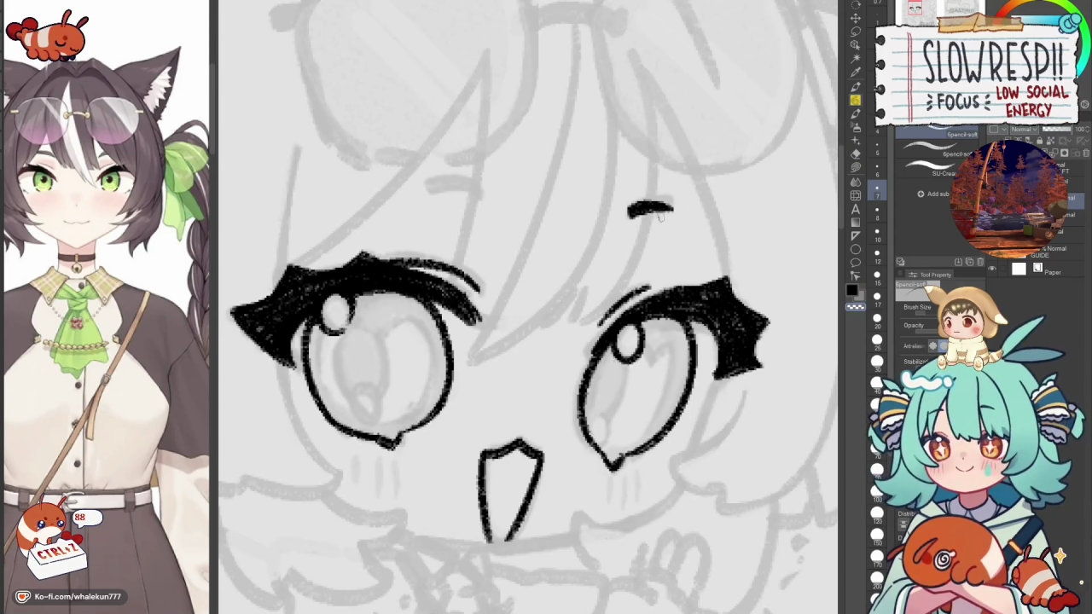
mouse_move(632, 211)
mouse_down()
mouse_move(700, 183)
mouse_move(671, 179)
mouse_move(715, 188)
mouse_move(693, 183)
mouse_up()
Flip the view back and forth to check the brows' symmetry.
key(h)
key(c)
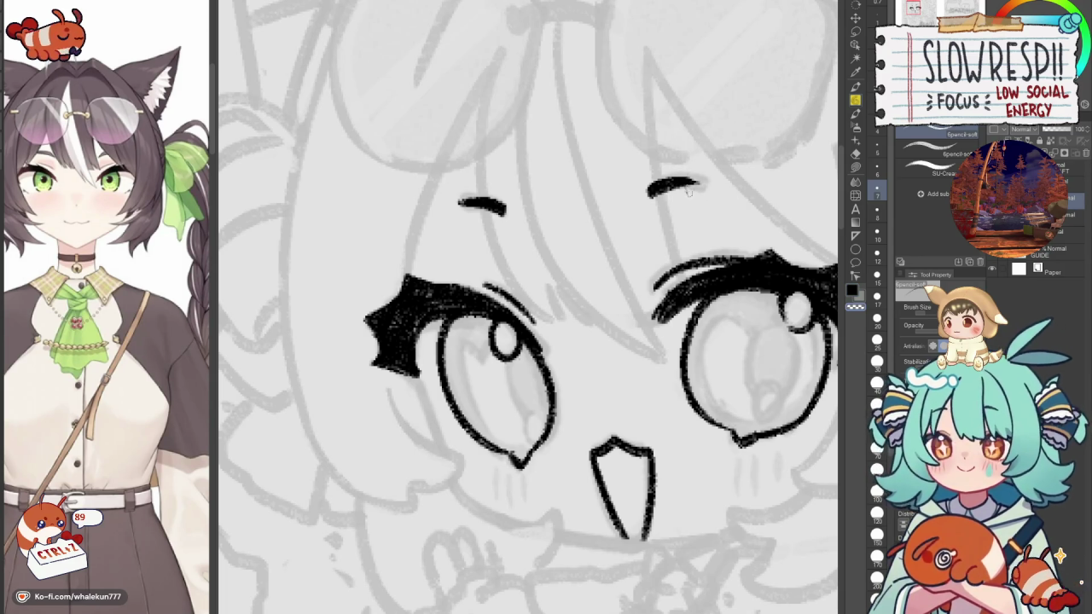
scroll(695, 192, down, 5)
key(h)
key(h)
scroll(755, 186, up, 6)
drag(754, 186, 662, 220)
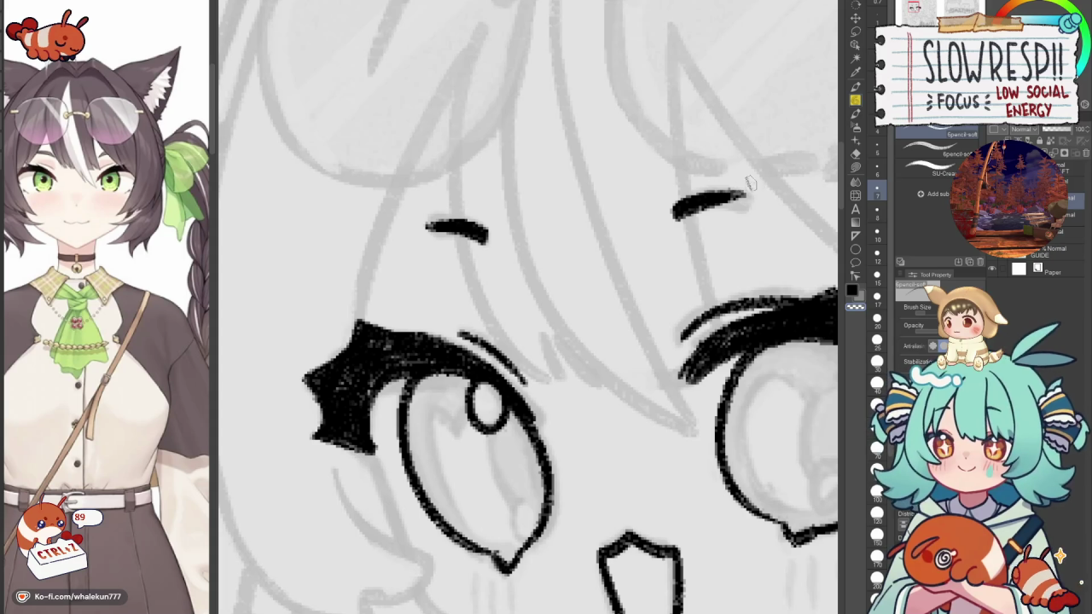
scroll(749, 187, down, 5)
key(h)
key(h)
scroll(588, 278, up, 5)
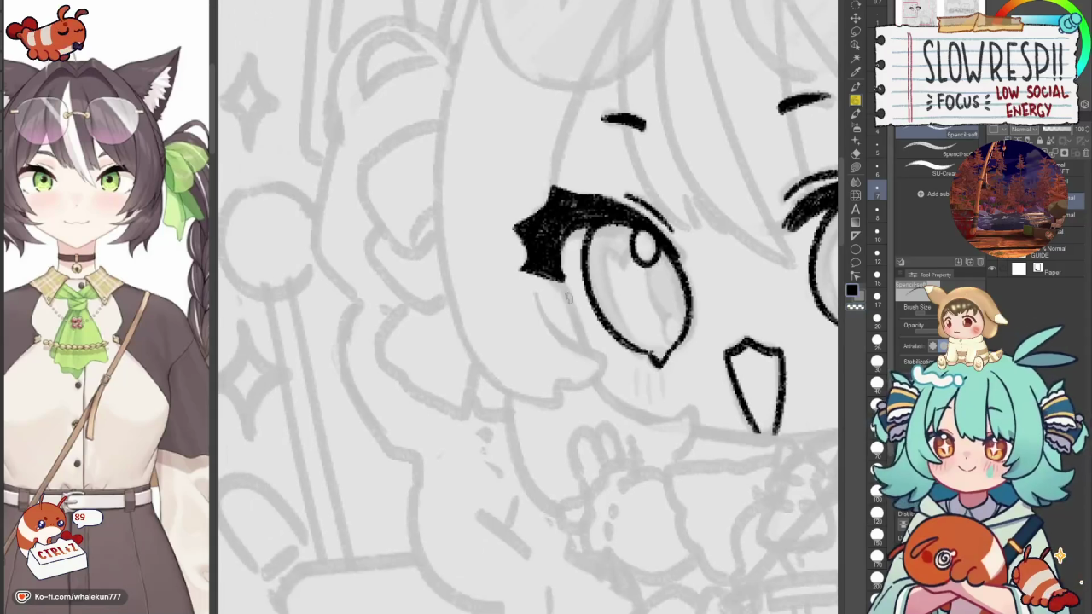
Ink an outer line down the left eye's side, undoing and redrawing until it fits.
drag(568, 292, 588, 340)
key(ctrl+z)
key(ctrl+z)
drag(569, 293, 591, 347)
key(ctrl+z)
key(ctrl+z)
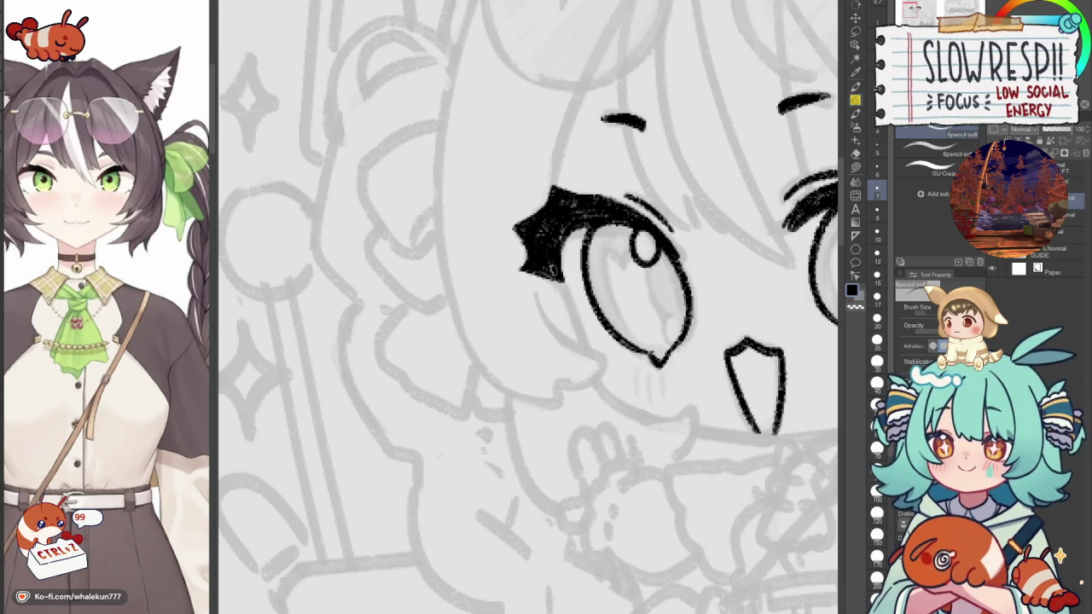
key(ctrl+z)
mouse_move(568, 293)
mouse_down()
mouse_move(602, 377)
mouse_move(628, 404)
mouse_up()
key(ctrl+z)
key(ctrl+z)
key(h)
key(h)
key(ctrl+z)
drag(551, 275, 591, 348)
key(ctrl+z)
drag(548, 271, 592, 349)
key(ctrl+minus)
key(h)
key(h)
key(h)
key(h)
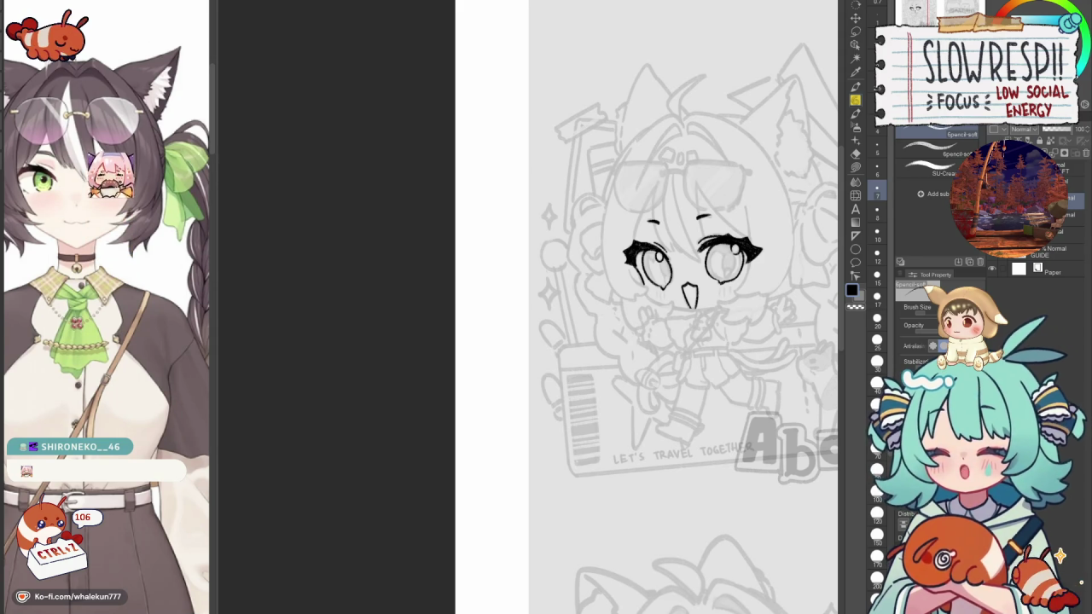
drag(721, 316, 718, 309)
Ink the left cheek line down toward the chin, then a vertical bang strand.
key(h)
key(h)
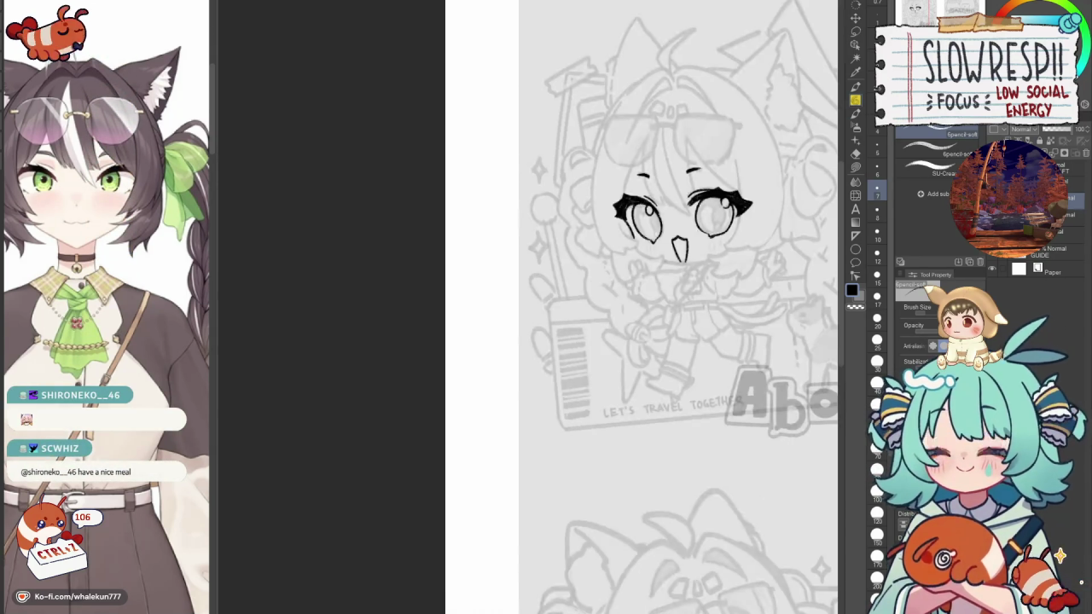
key(ctrl+plus)
key(ctrl+plus)
key(ctrl+plus)
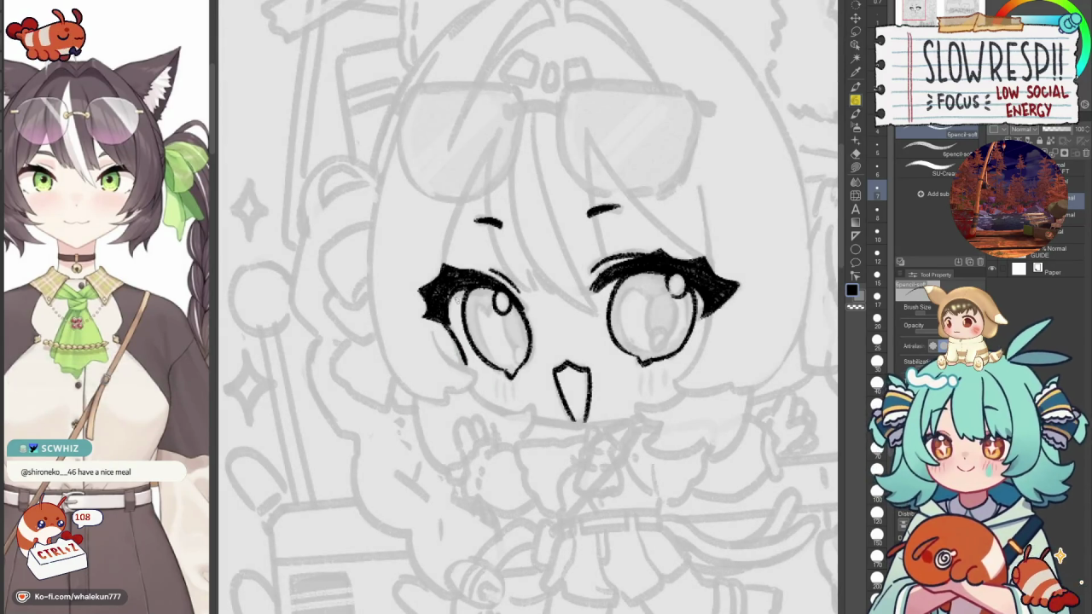
key(ctrl+z)
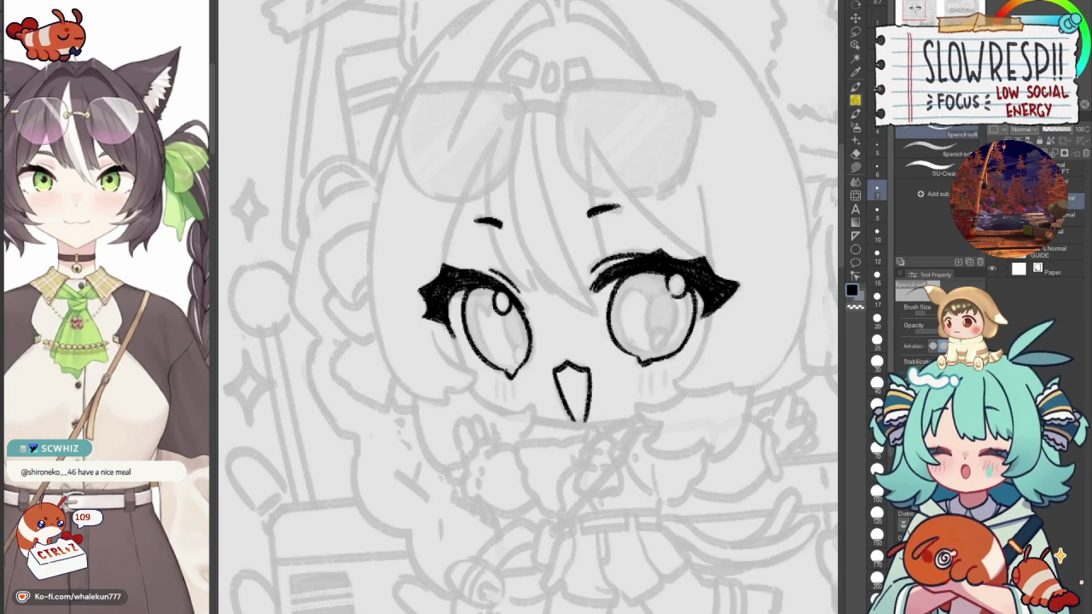
drag(443, 323, 461, 367)
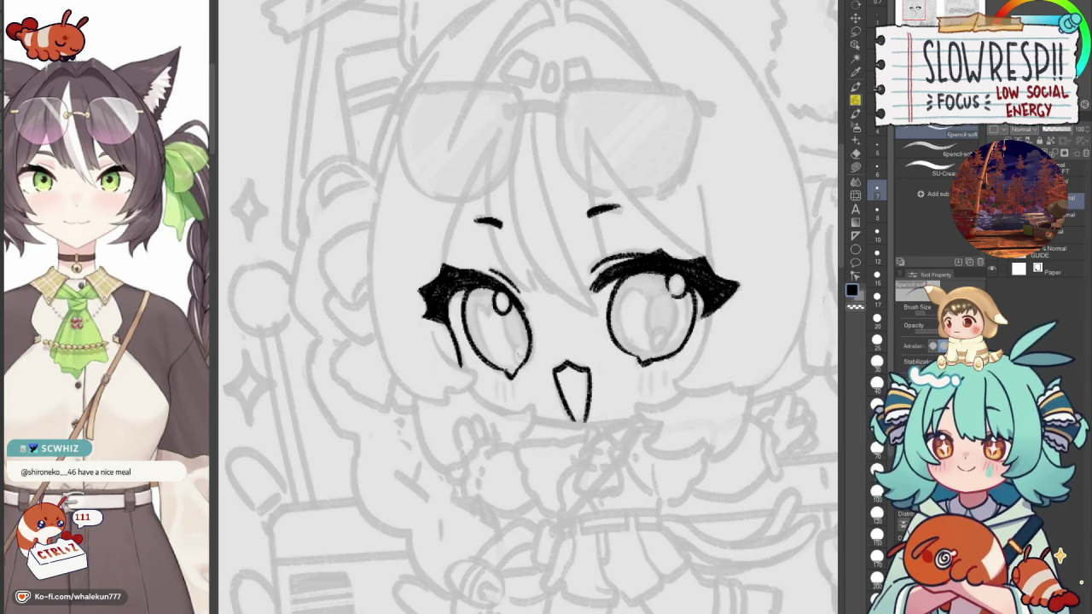
key(ctrl+z)
drag(426, 289, 472, 378)
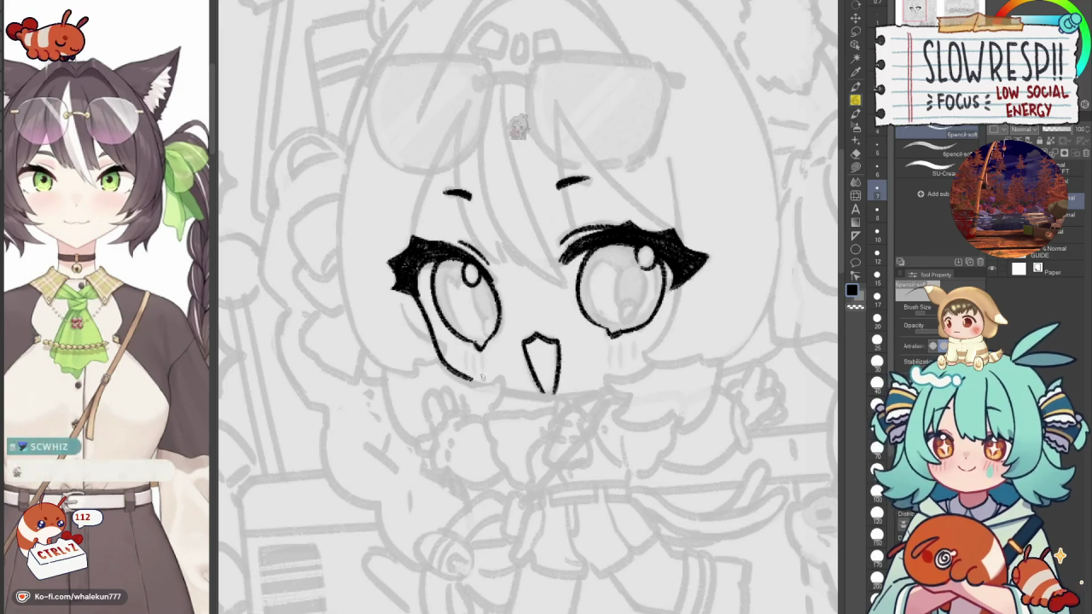
key(ctrl+z)
drag(412, 288, 489, 386)
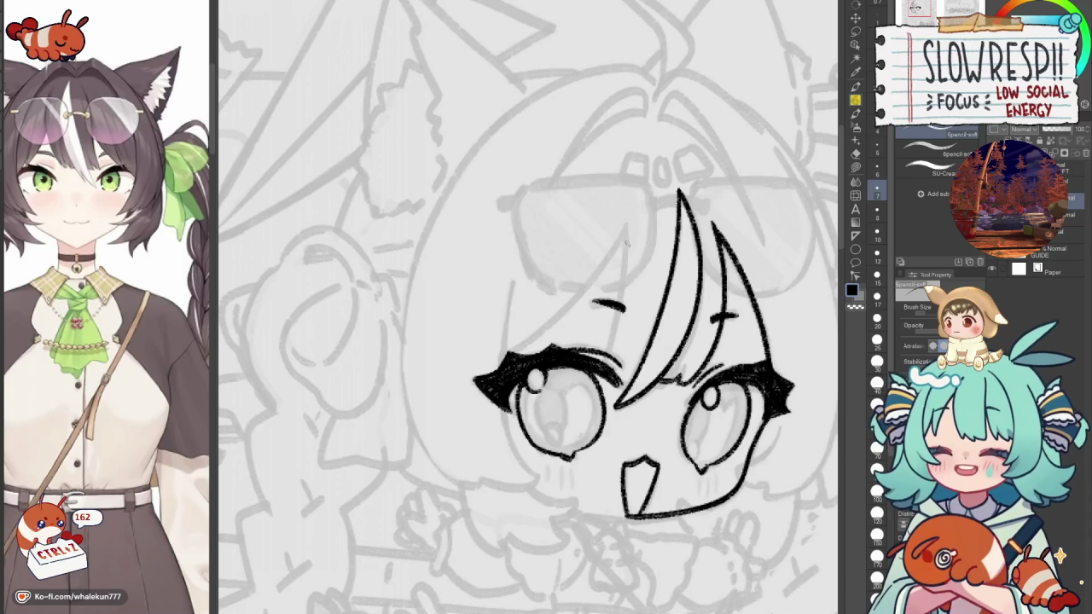
drag(627, 226, 606, 365)
Clean up where the bang strand crosses the right eye's lashes, alternating eraser and pencil.
key(h)
key(h)
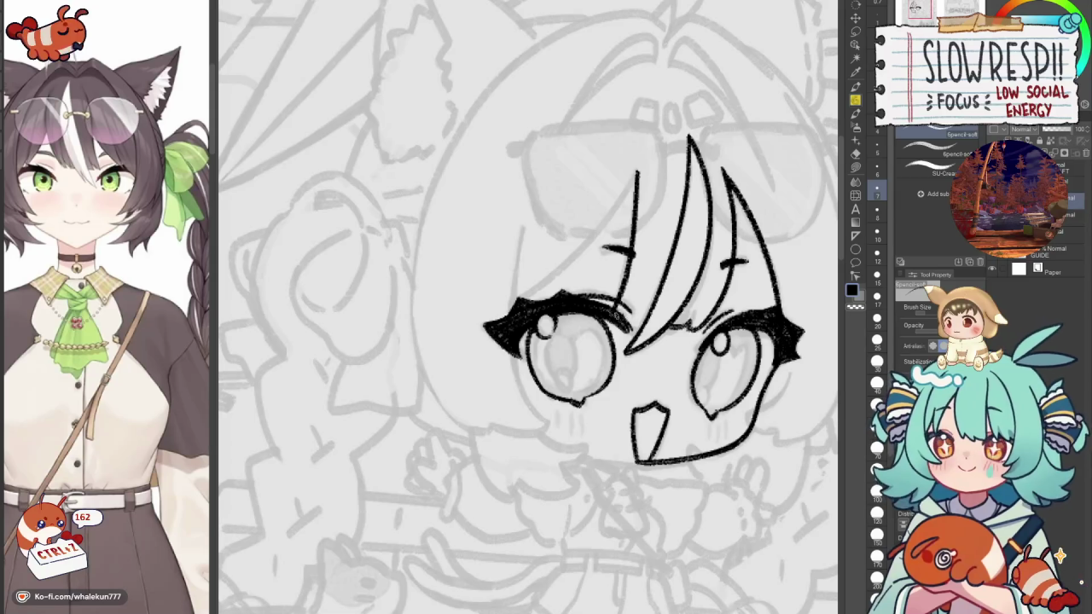
key(h)
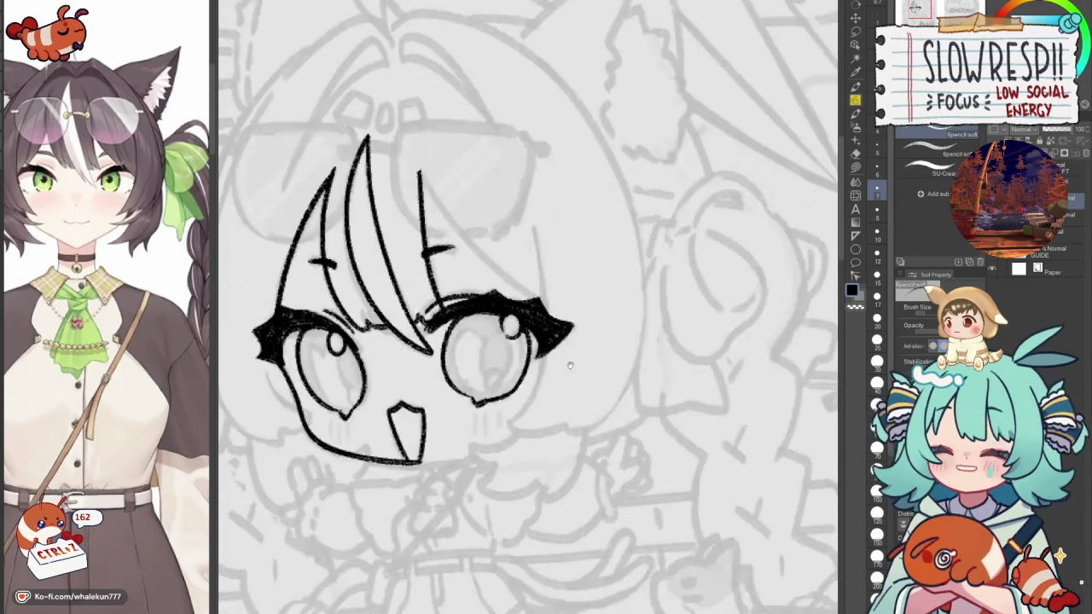
key(e)
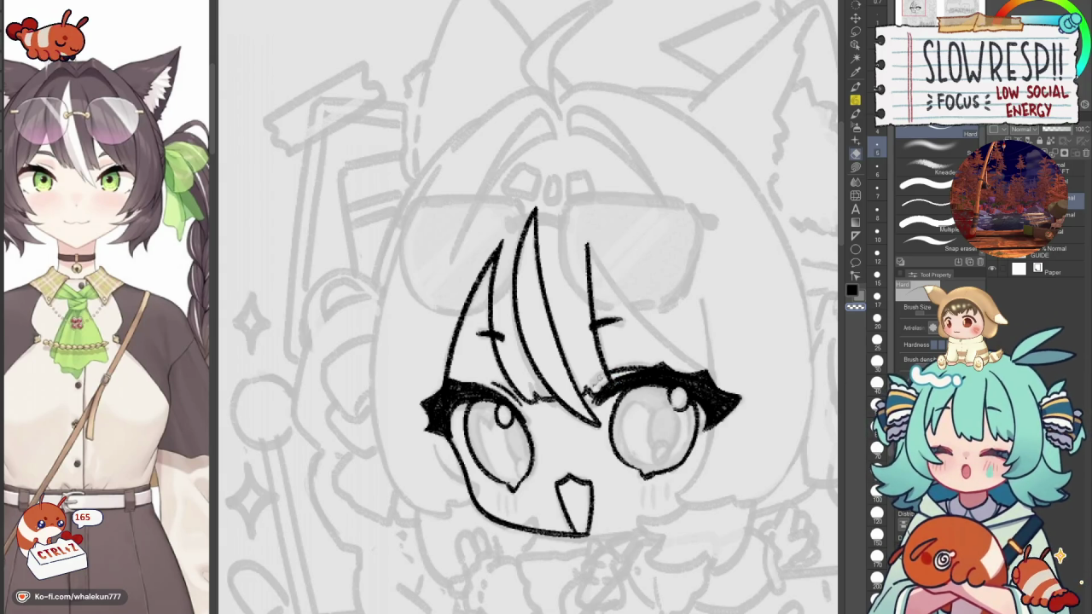
key(p)
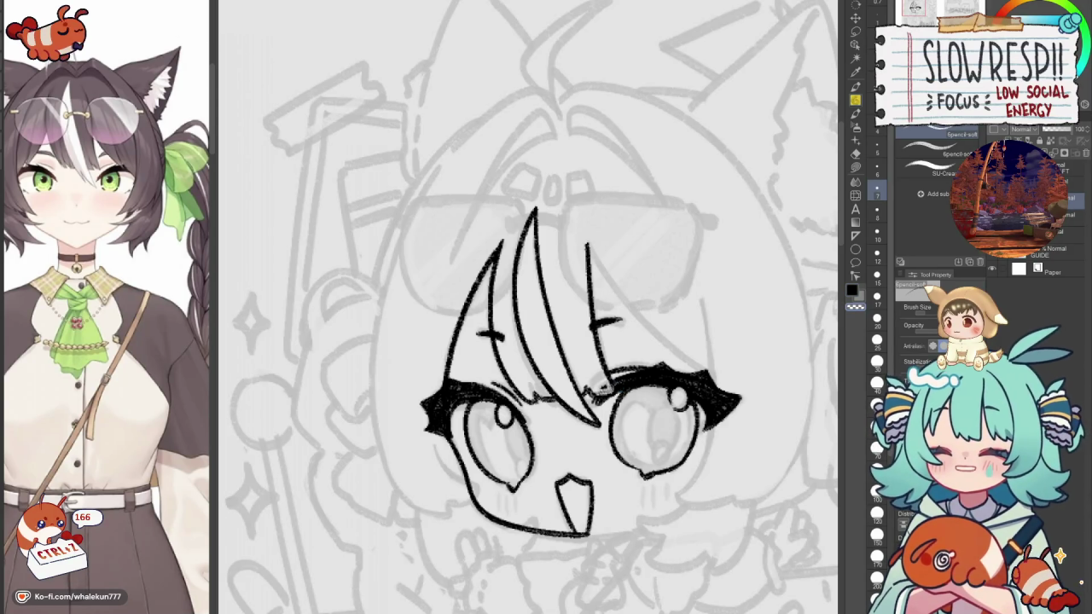
key(e)
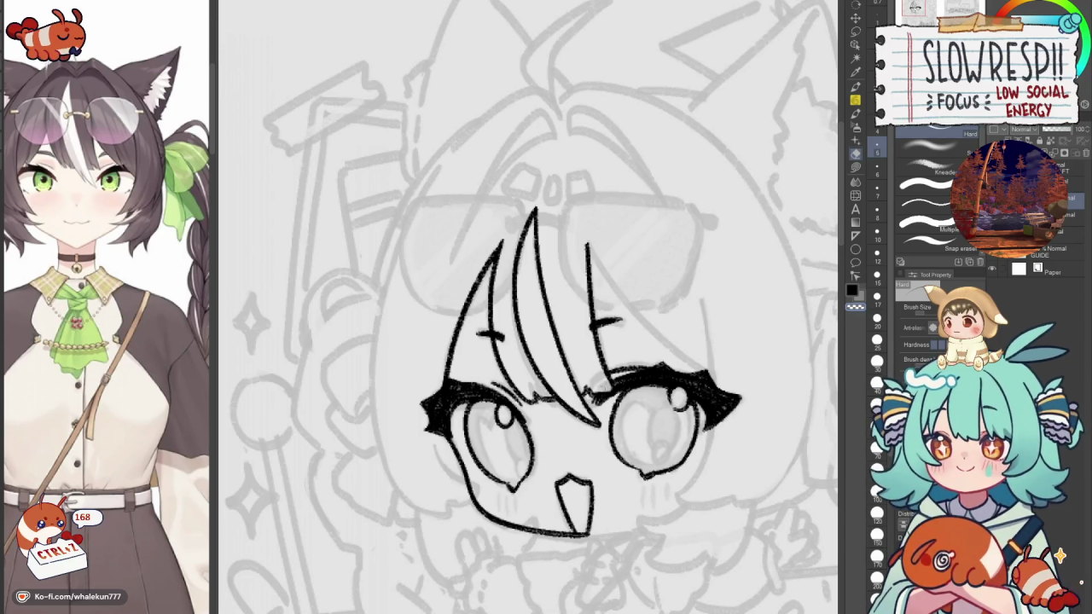
key(p)
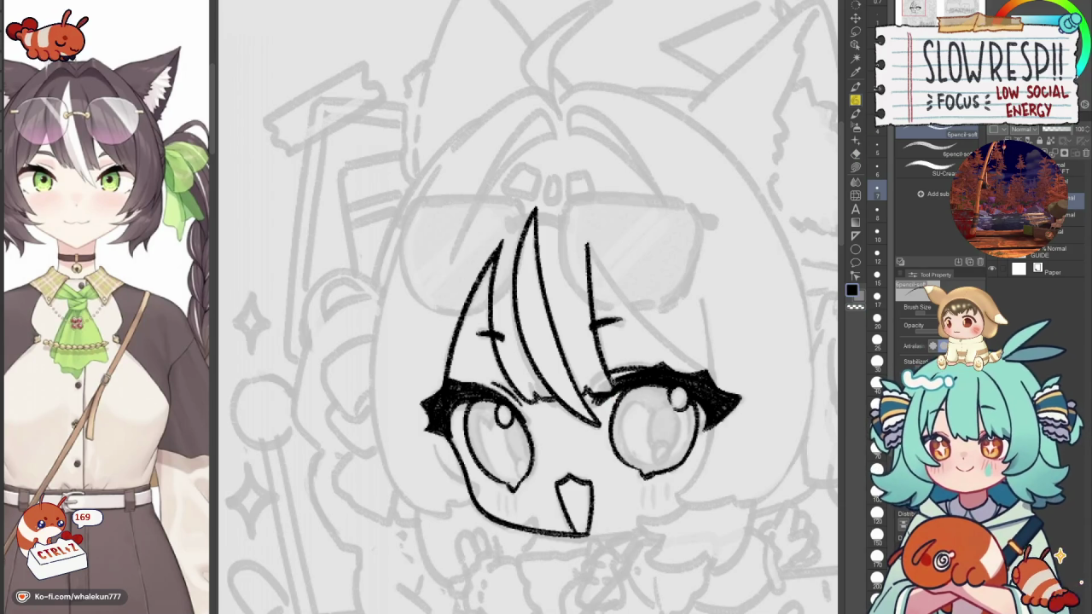
key(c)
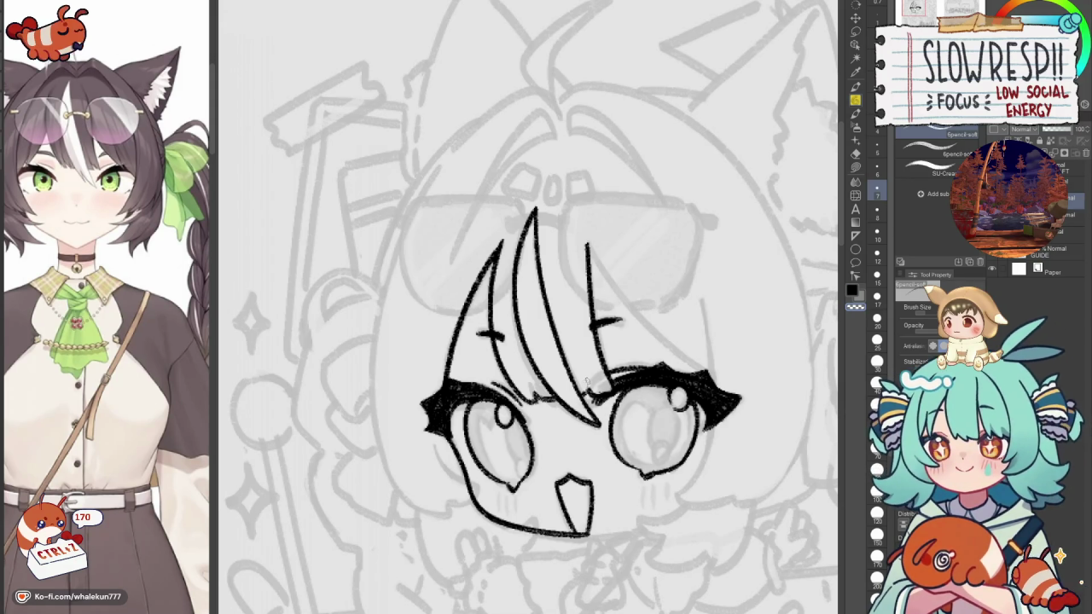
key(c)
key(c)
key(c)
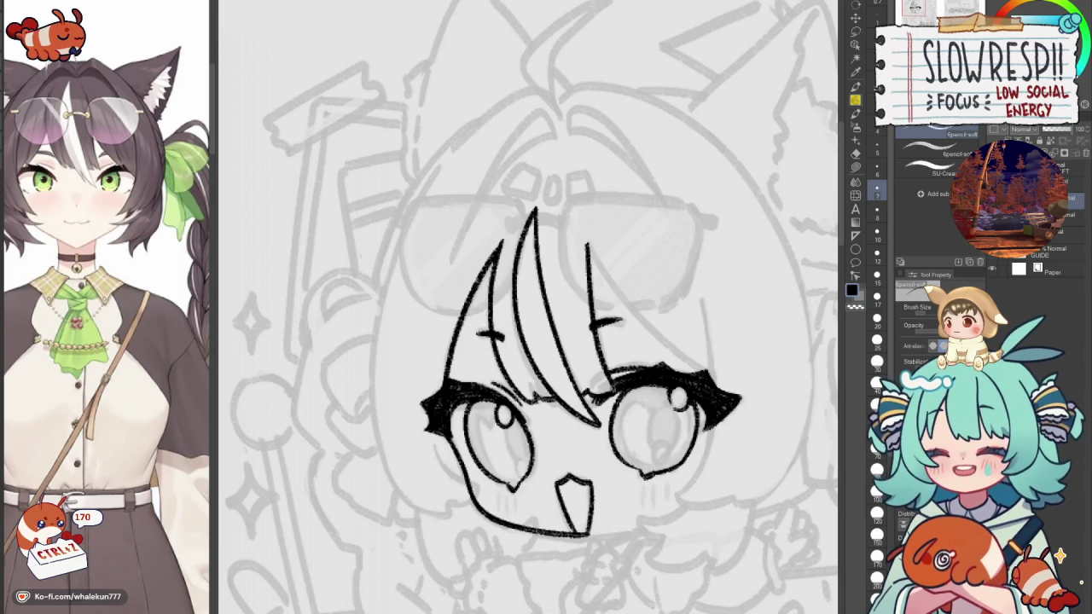
mouse_move(599, 380)
mouse_down()
mouse_move(614, 384)
mouse_move(608, 319)
mouse_move(627, 265)
mouse_up()
key(c)
mouse_move(806, 338)
mouse_down()
mouse_move(631, 338)
mouse_move(836, 333)
mouse_up()
Close the mouth's top-right corner and check the face in a mirrored view.
scroll(631, 337, down, 3)
scroll(632, 337, up, 3)
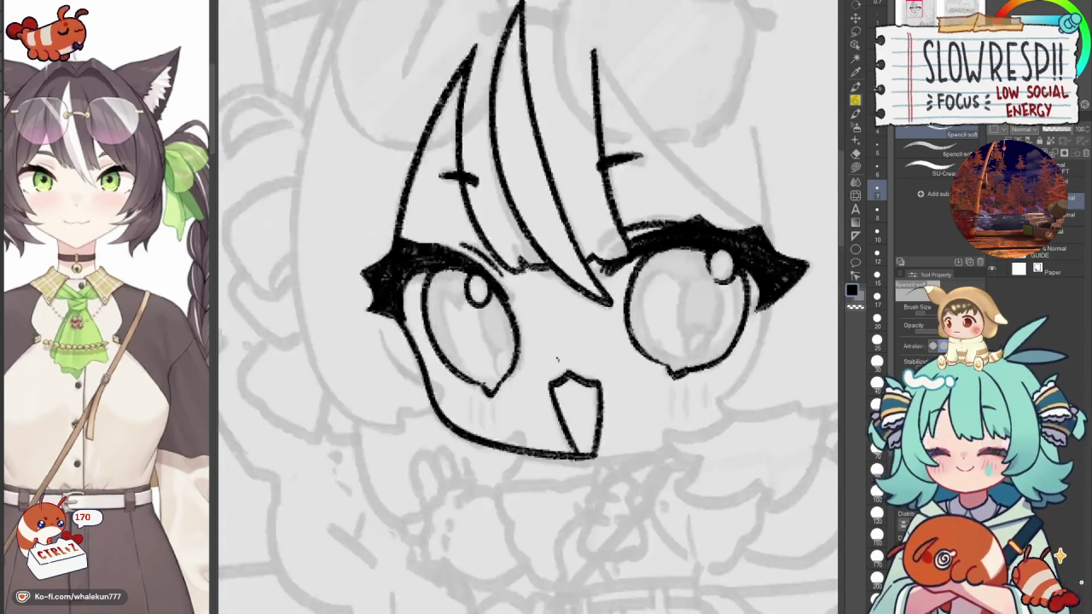
scroll(633, 331, up, 1)
scroll(541, 312, up, 1)
scroll(563, 359, up, 1)
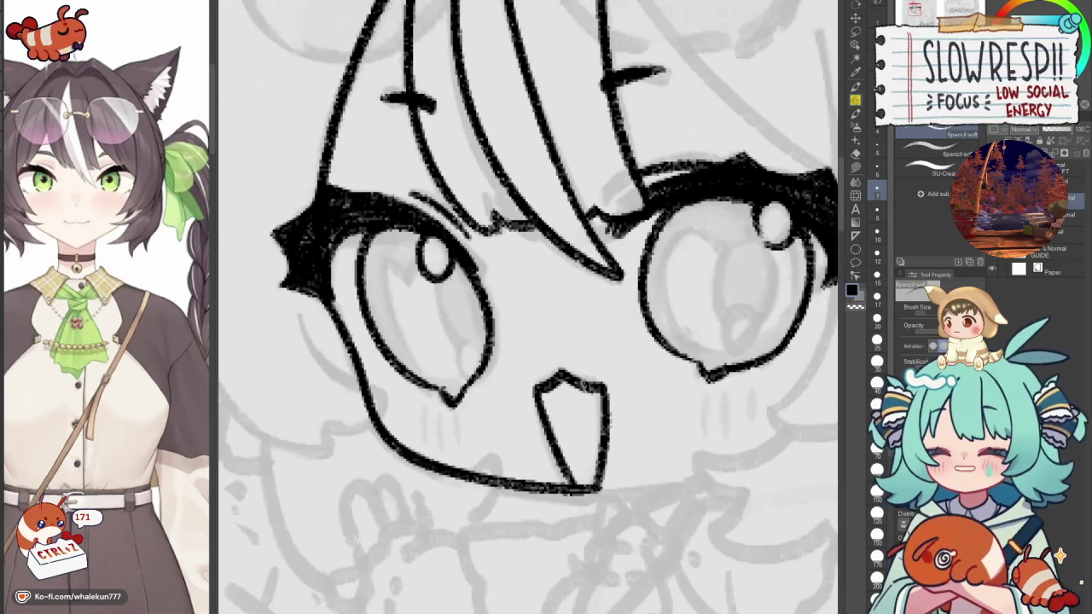
key(c)
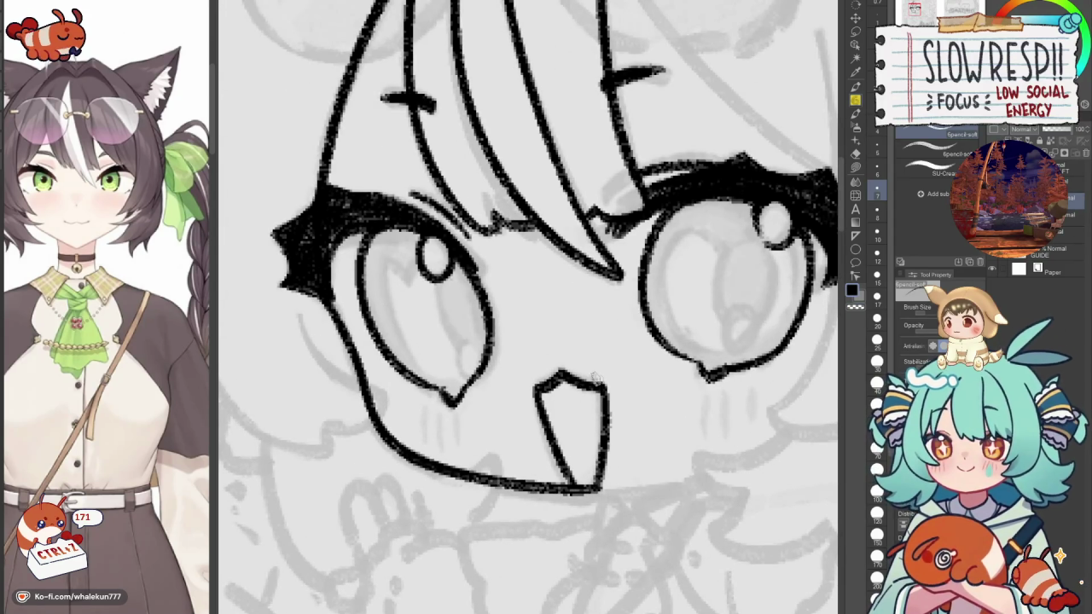
mouse_move(563, 375)
mouse_down()
mouse_move(607, 389)
mouse_move(608, 410)
mouse_up()
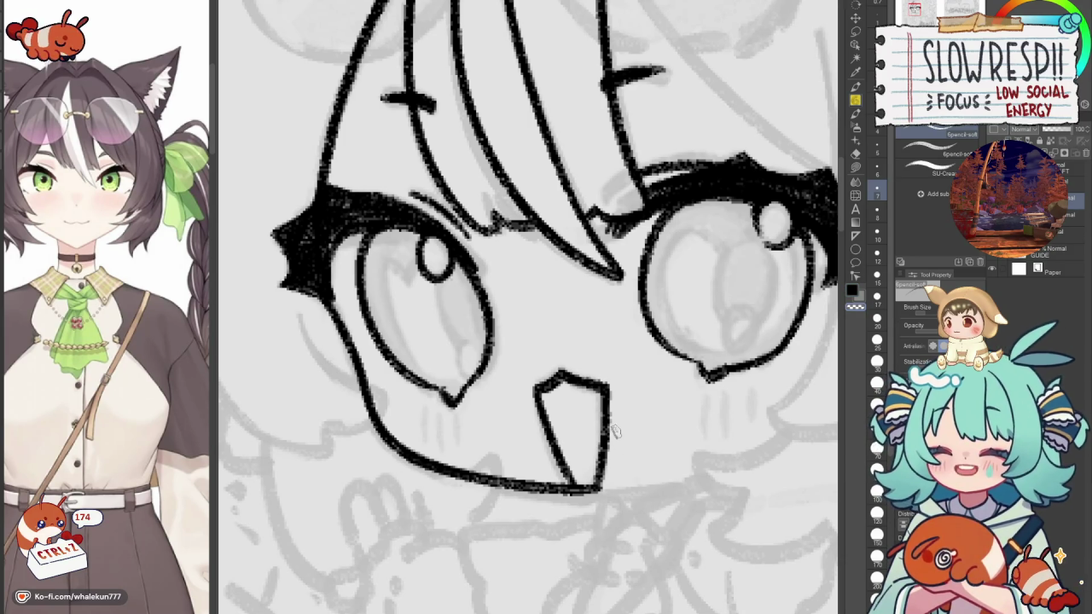
scroll(622, 379, down, 1)
scroll(623, 379, down, 5)
key(h)
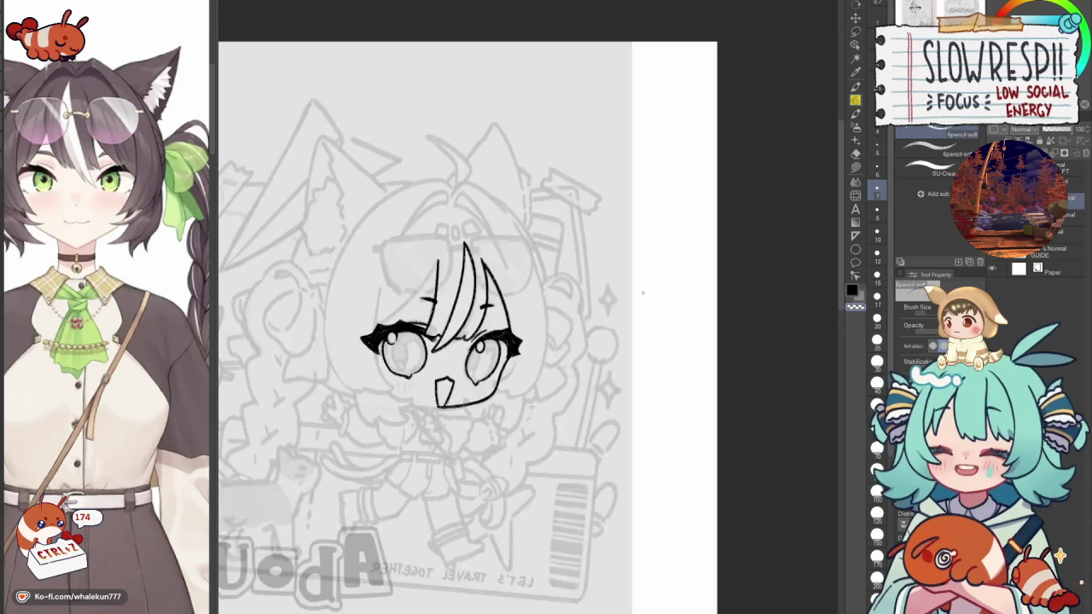
key(h)
scroll(603, 315, up, 2)
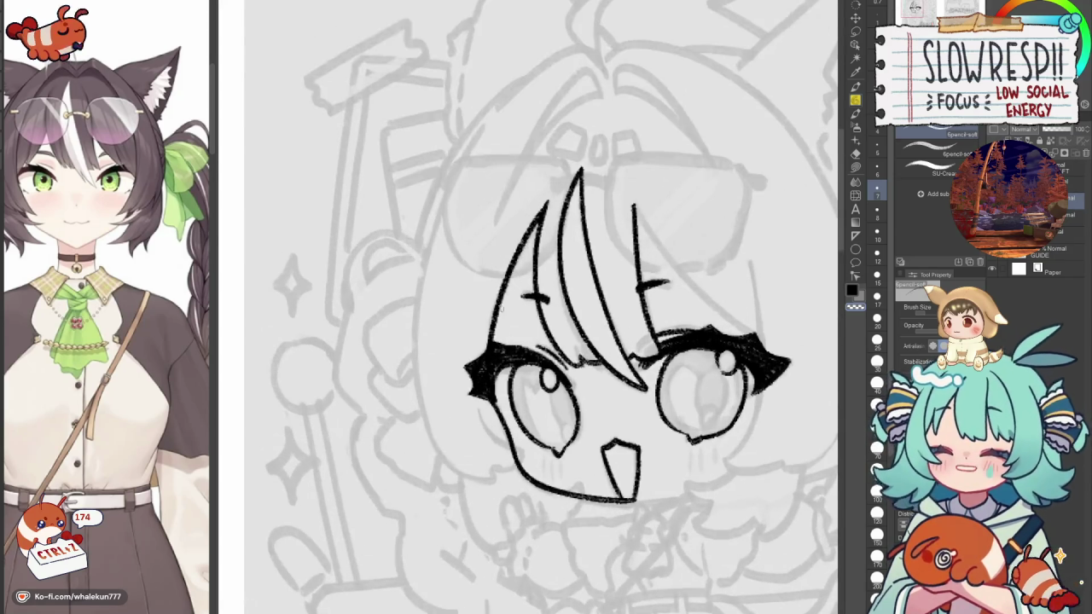
key(e)
scroll(563, 415, up, 2)
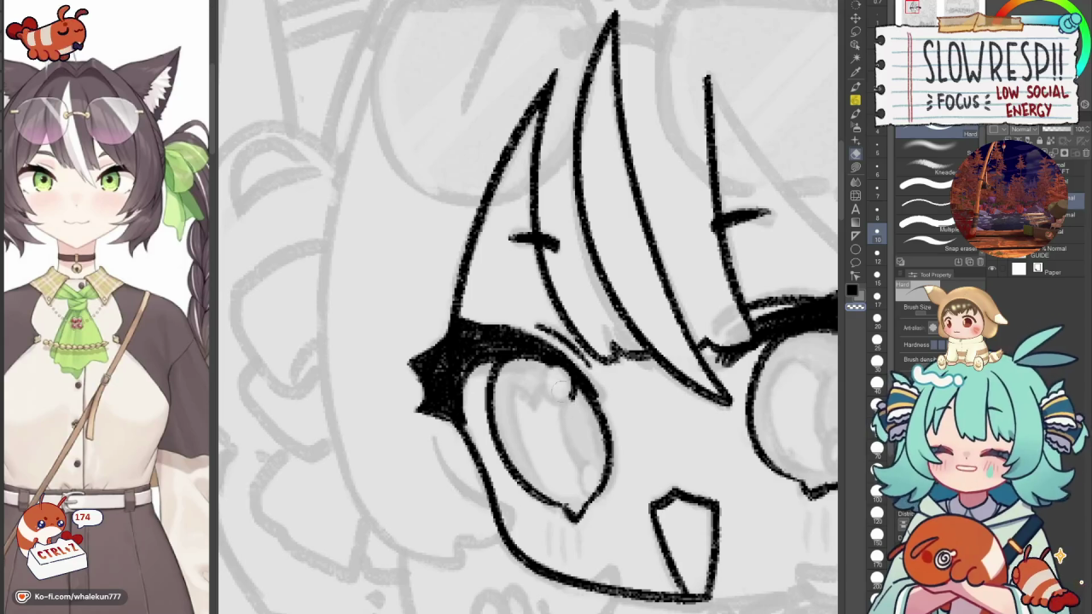
key(p)
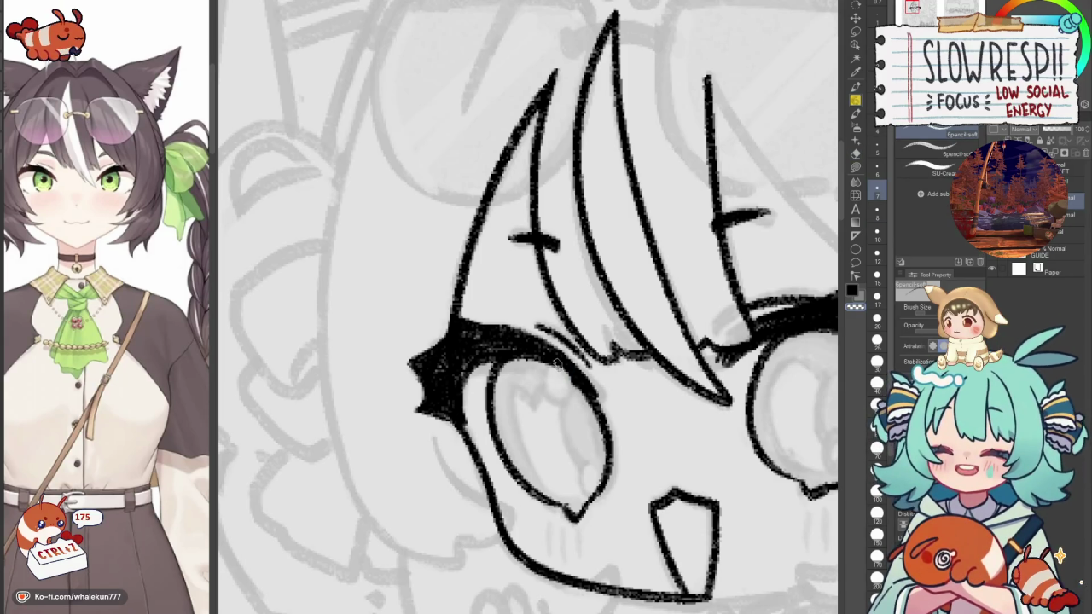
Draw small highlight circles in the left and right eyes.
mouse_move(532, 357)
mouse_down()
mouse_move(536, 380)
mouse_move(561, 368)
mouse_up()
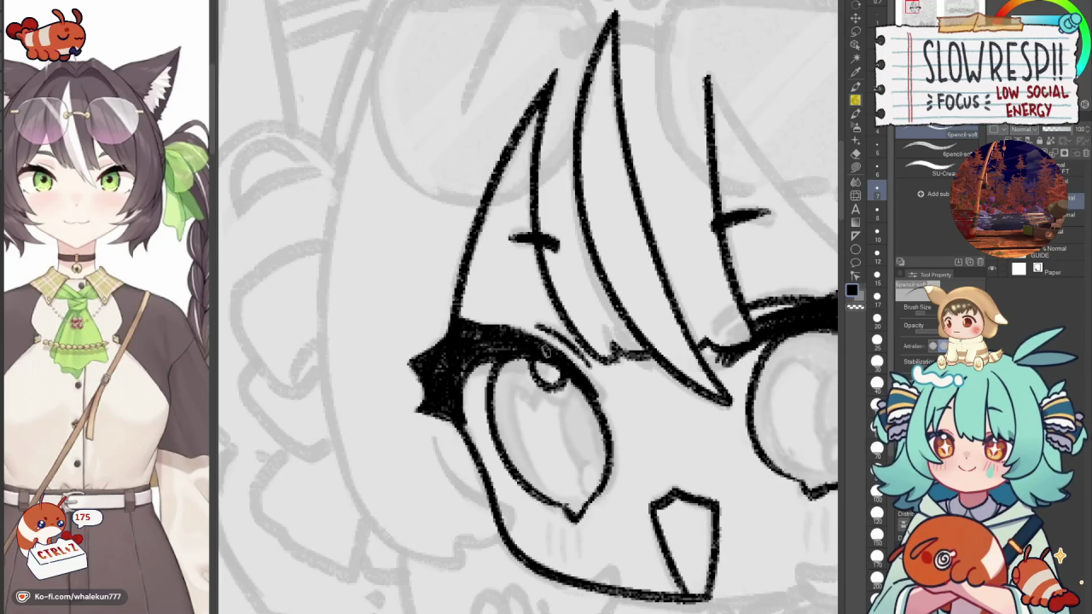
scroll(707, 308, down, 5)
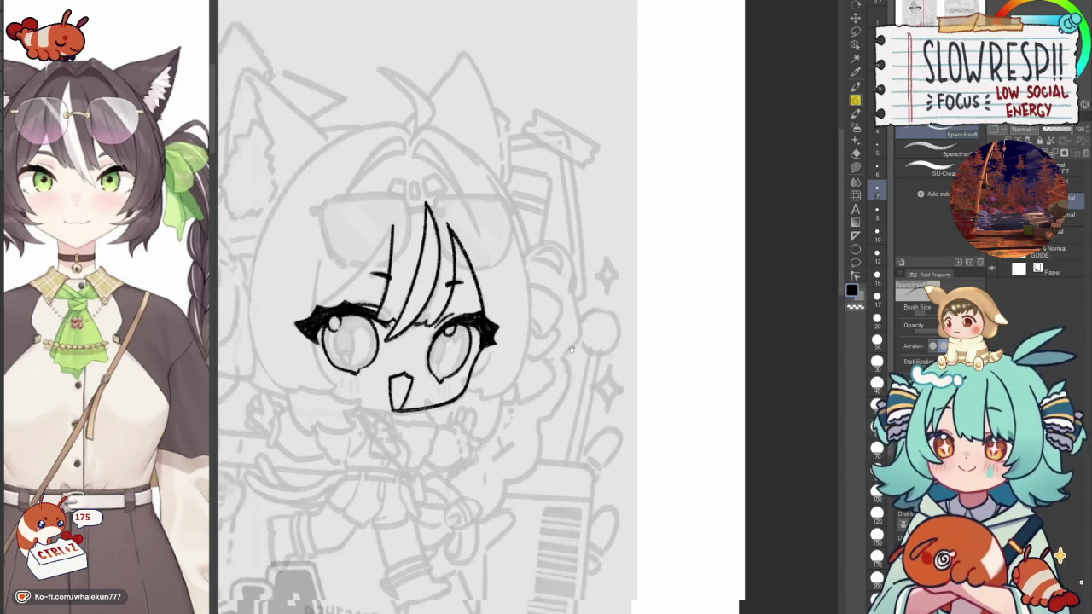
scroll(707, 308, up, 1)
scroll(707, 309, up, 3)
key(ctrl+z)
drag(674, 293, 674, 299)
key(ctrl+z)
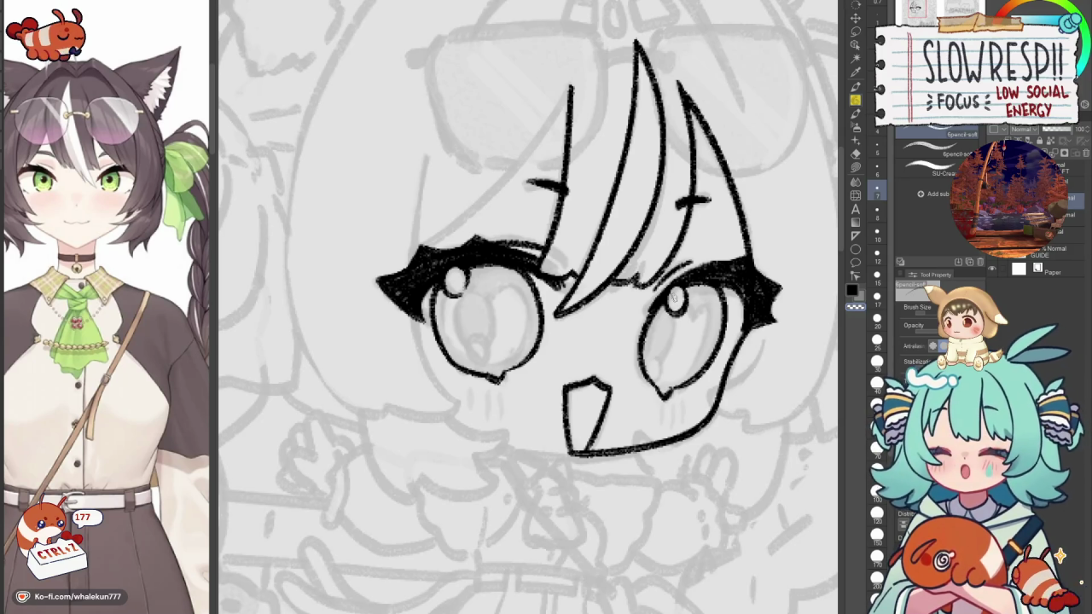
key(h)
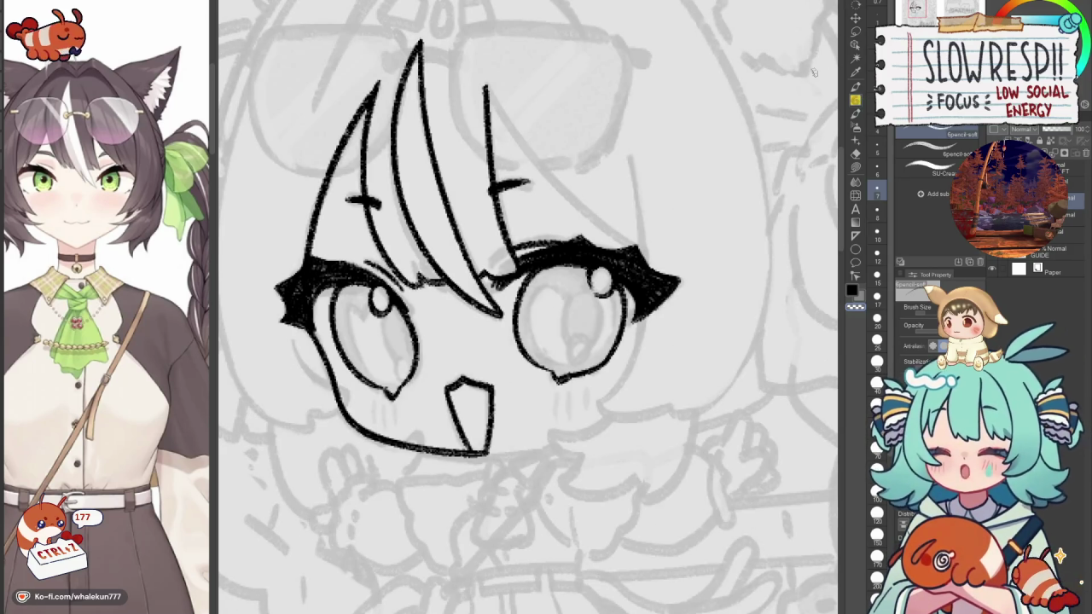
key(h)
drag(529, 307, 541, 282)
key(ctrl+z)
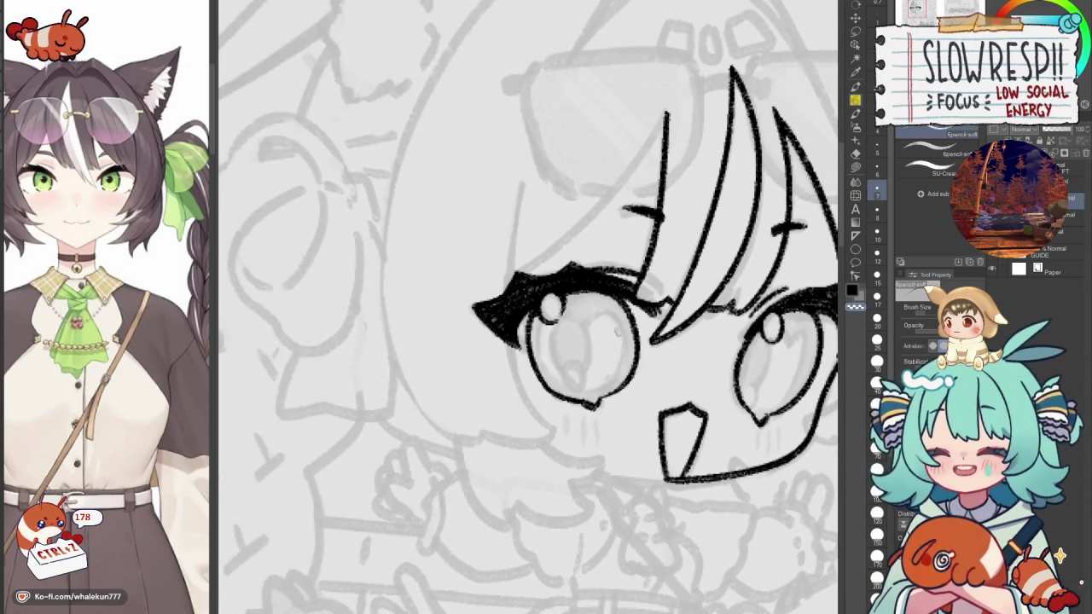
drag(511, 307, 612, 333)
key(ctrl+z)
key(ctrl+z)
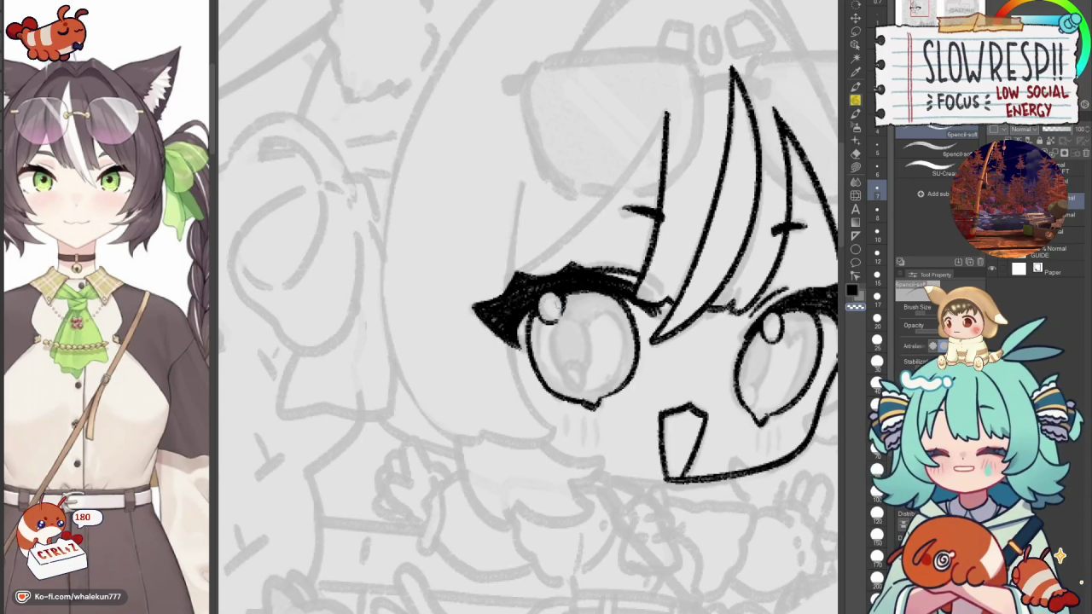
Draw a short cheek line below the left eye, retrying until it sits right.
scroll(529, 307, down, 2)
scroll(529, 307, down, 2)
scroll(529, 307, down, 1)
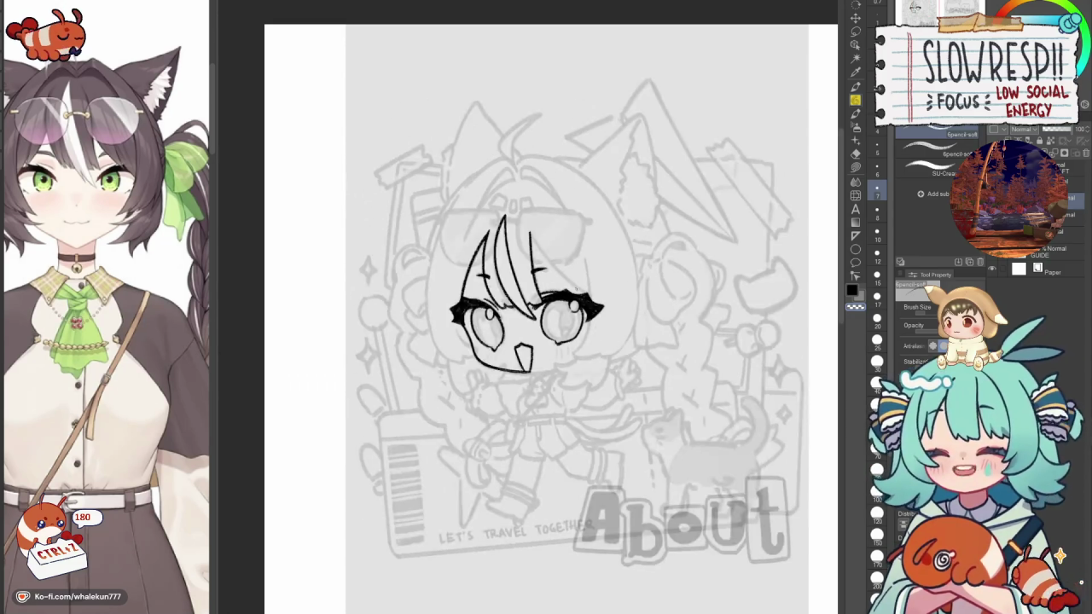
key(h)
key(h)
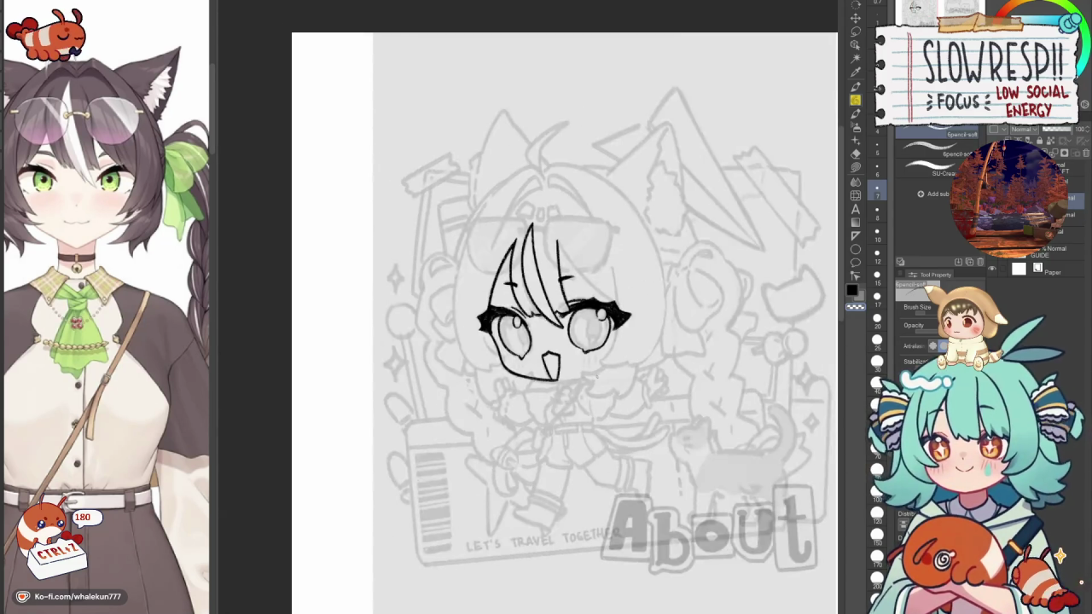
scroll(539, 311, up, 2)
drag(478, 308, 595, 303)
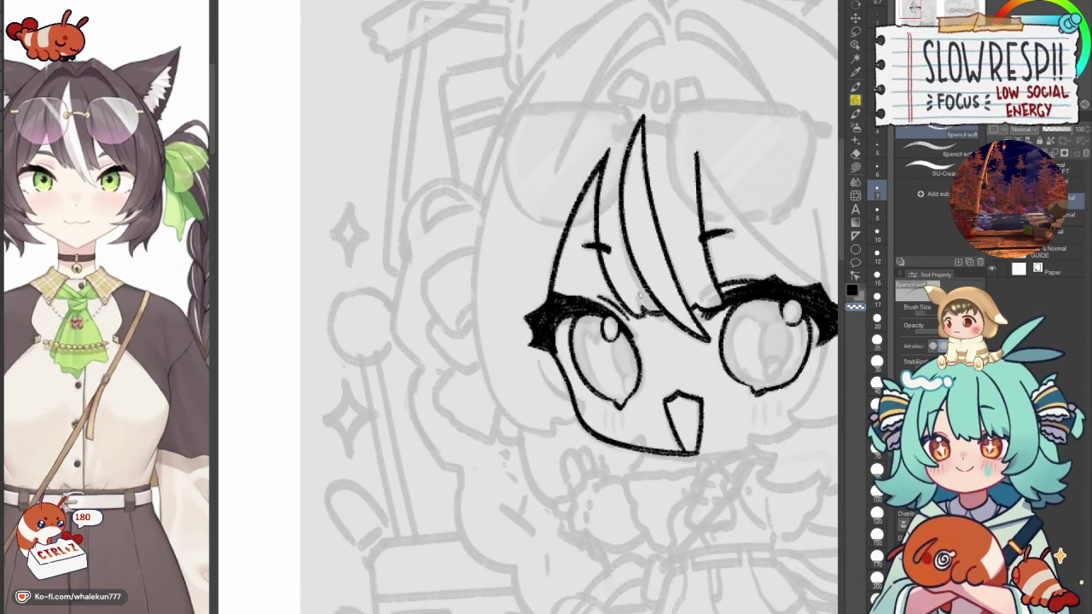
drag(539, 358, 570, 399)
key(ctrl+z)
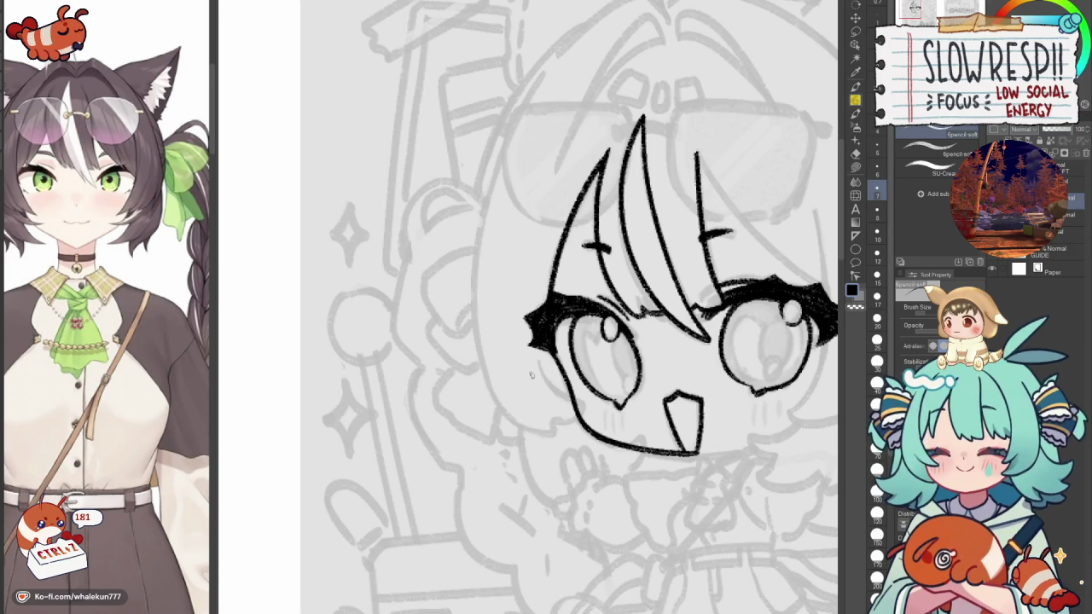
mouse_move(531, 376)
mouse_down()
mouse_move(584, 435)
mouse_move(573, 440)
mouse_move(608, 455)
mouse_up()
key(ctrl+z)
key(ctrl+z)
key(ctrl+z)
key(ctrl+z)
key(ctrl+z)
drag(557, 407, 607, 456)
key(ctrl+z)
mouse_move(556, 411)
mouse_down()
mouse_move(612, 467)
mouse_move(602, 453)
mouse_move(570, 471)
mouse_up()
key(ctrl+z)
key(ctrl+z)
key(ctrl+z)
key(ctrl+z)
Undo stray marks near the mouth and the left eye.
key(c)
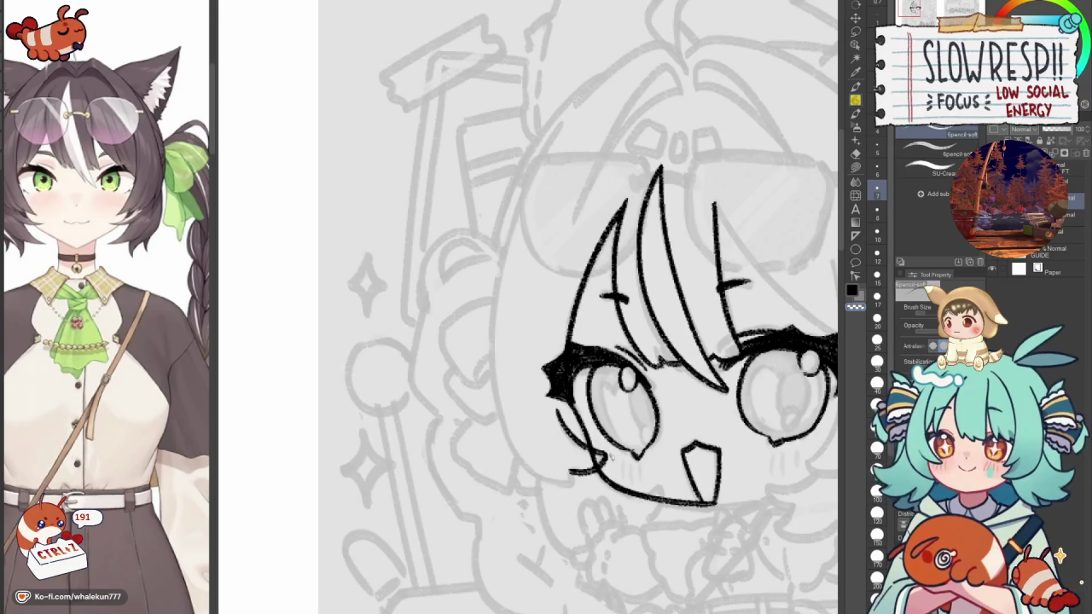
key(e)
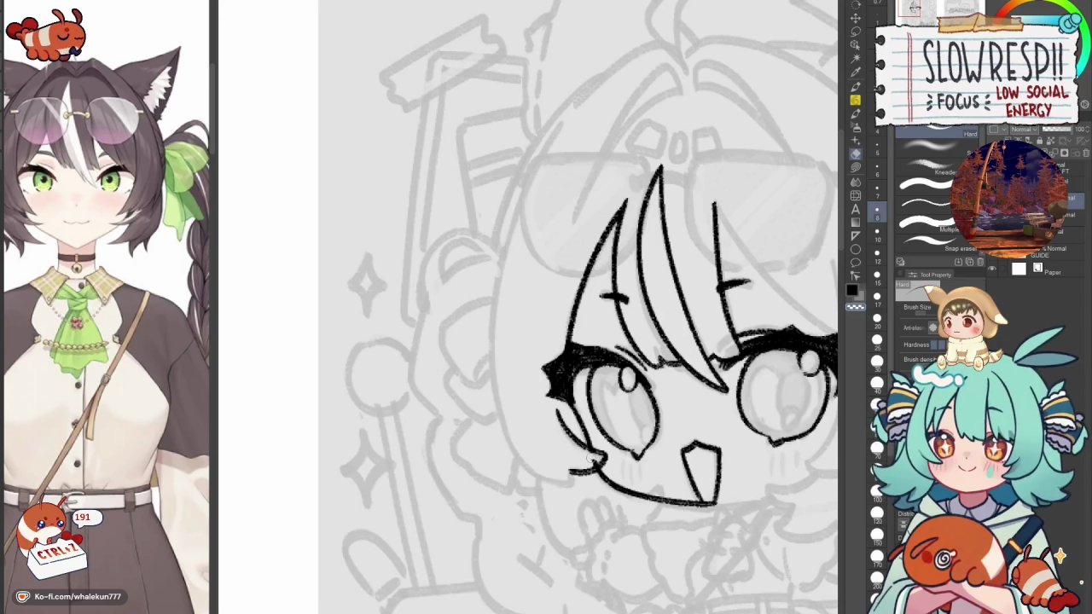
key(p)
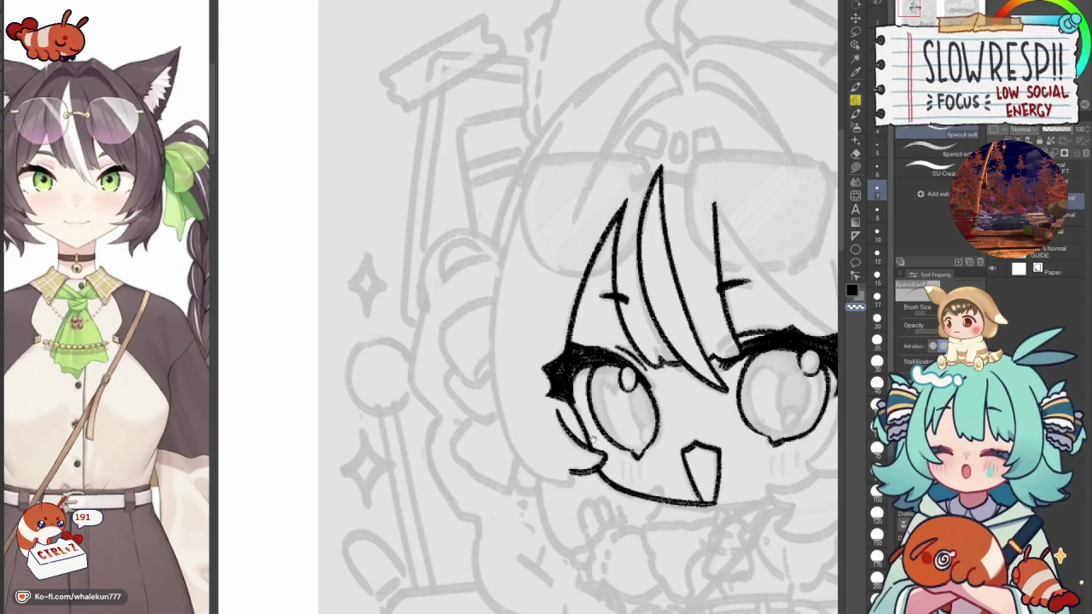
scroll(623, 352, down, 2)
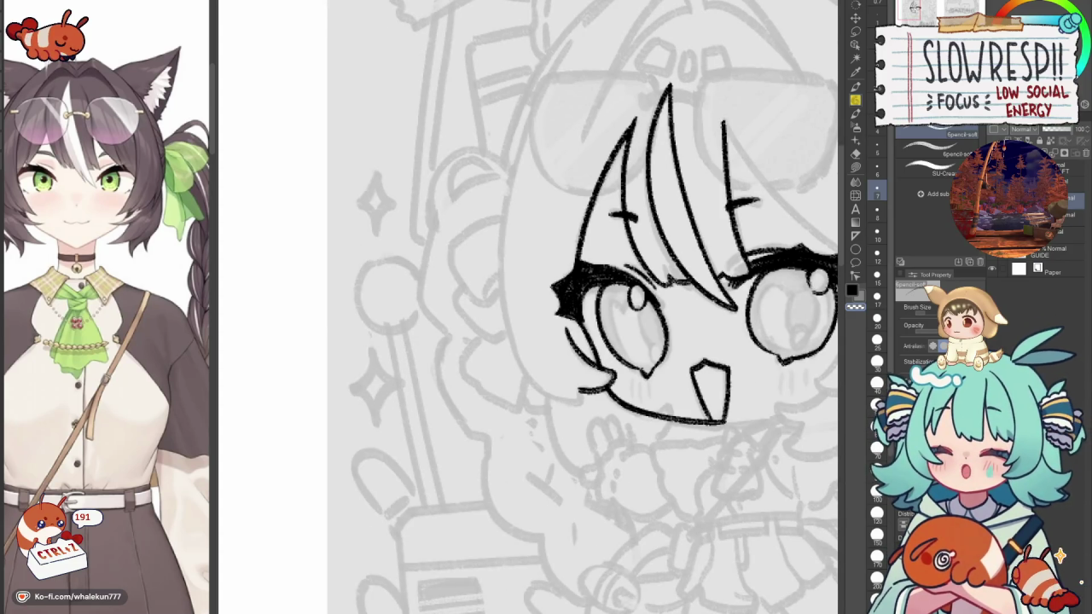
key(ctrl+z)
key(ctrl+z)
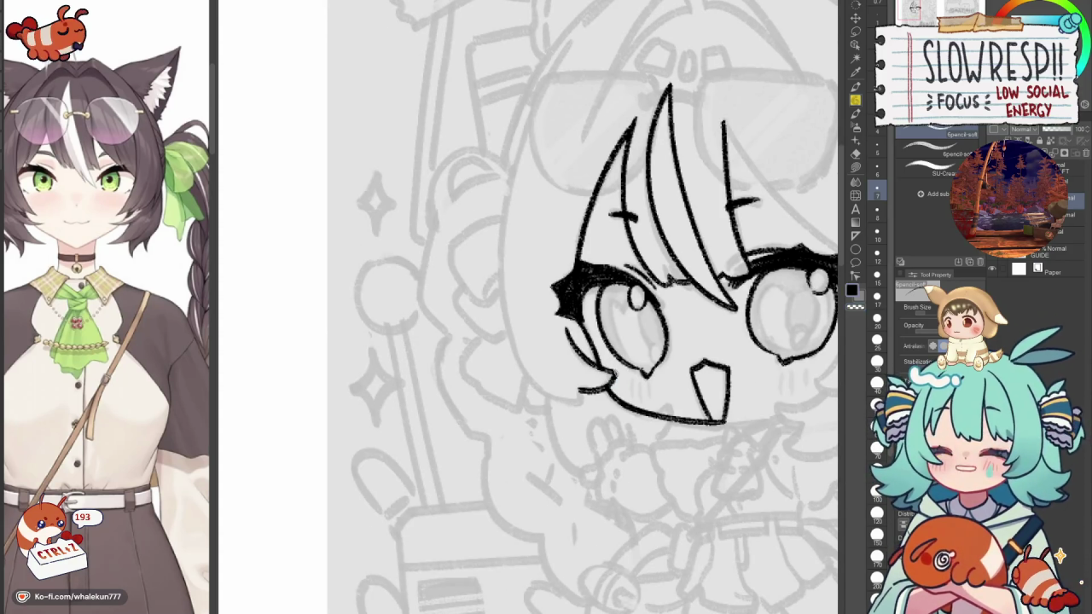
scroll(616, 373, up, 1)
scroll(616, 373, up, 1)
key(ctrl+z)
key(ctrl+z)
key(ctrl+z)
key(e)
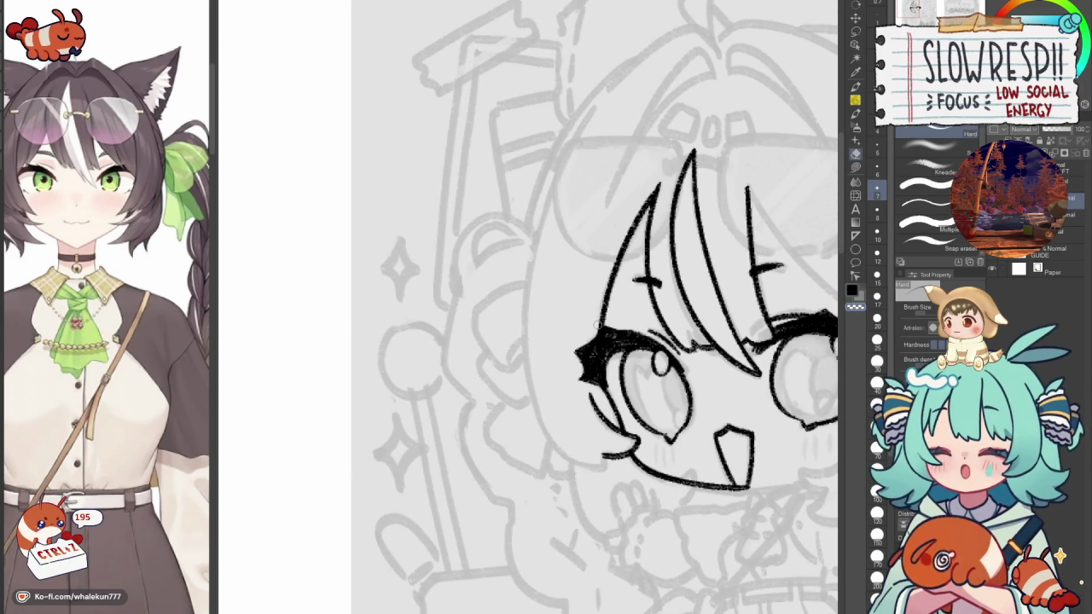
key(p)
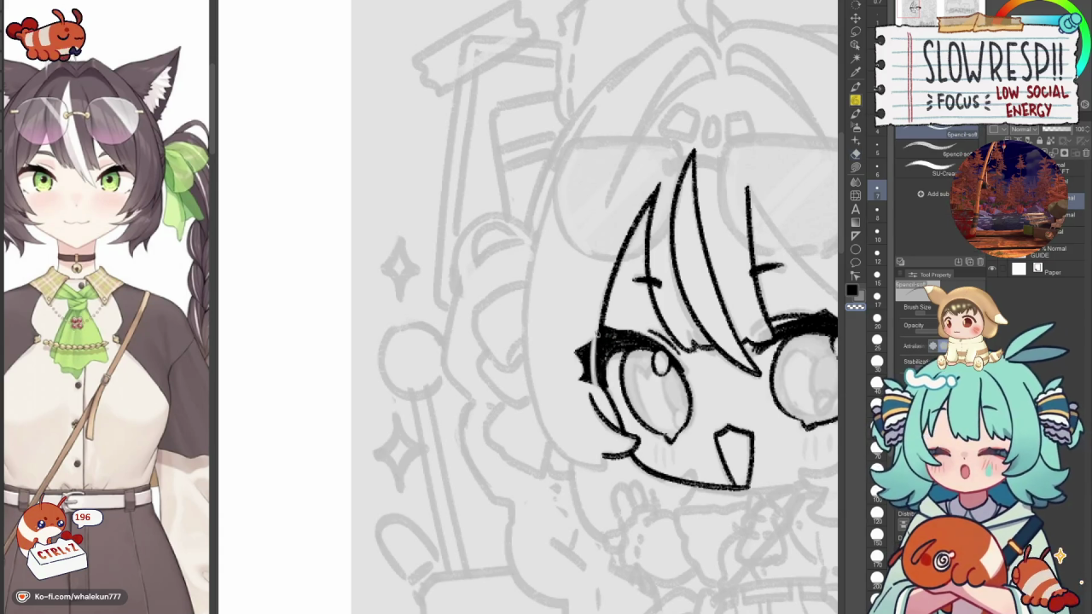
key(ctrl+z)
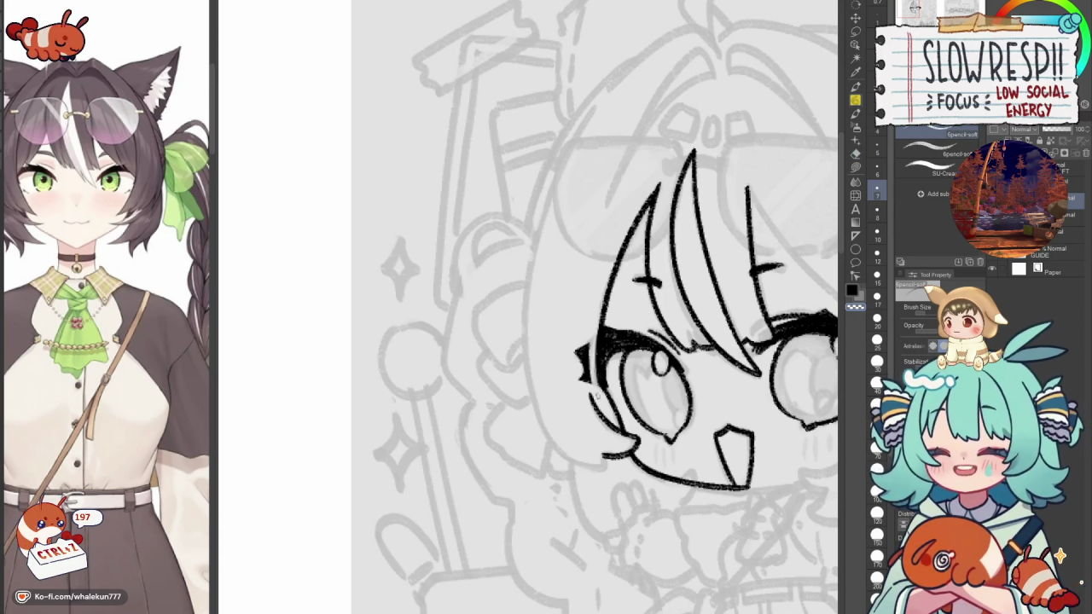
key(ctrl+z)
key(ctrl+z)
scroll(629, 281, down, 5)
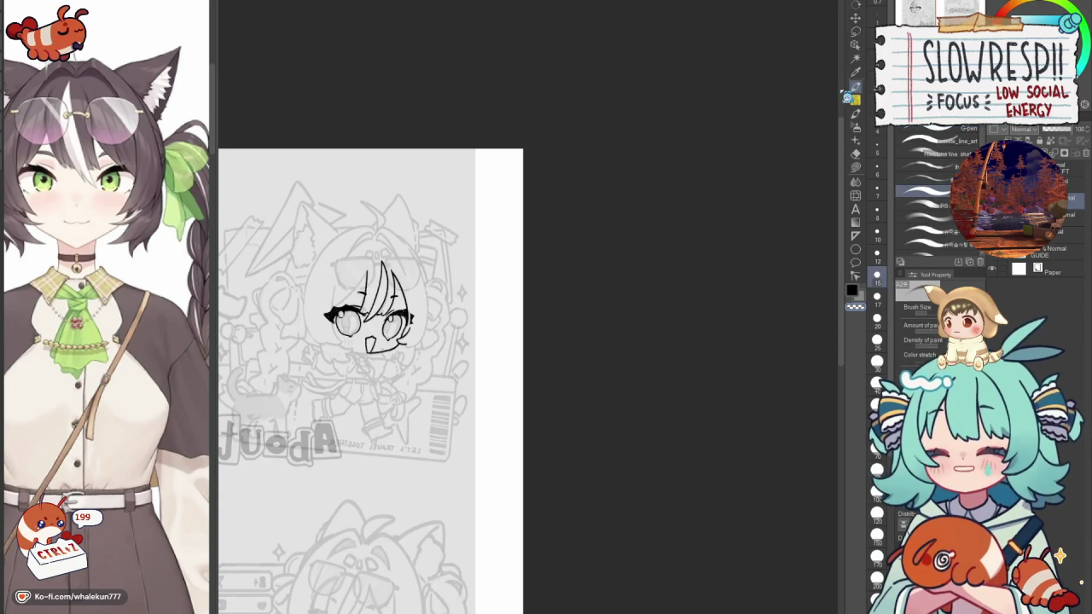
Attempt the curved hair line left of the face repeatedly, undoing each unsatisfying take.
key(h)
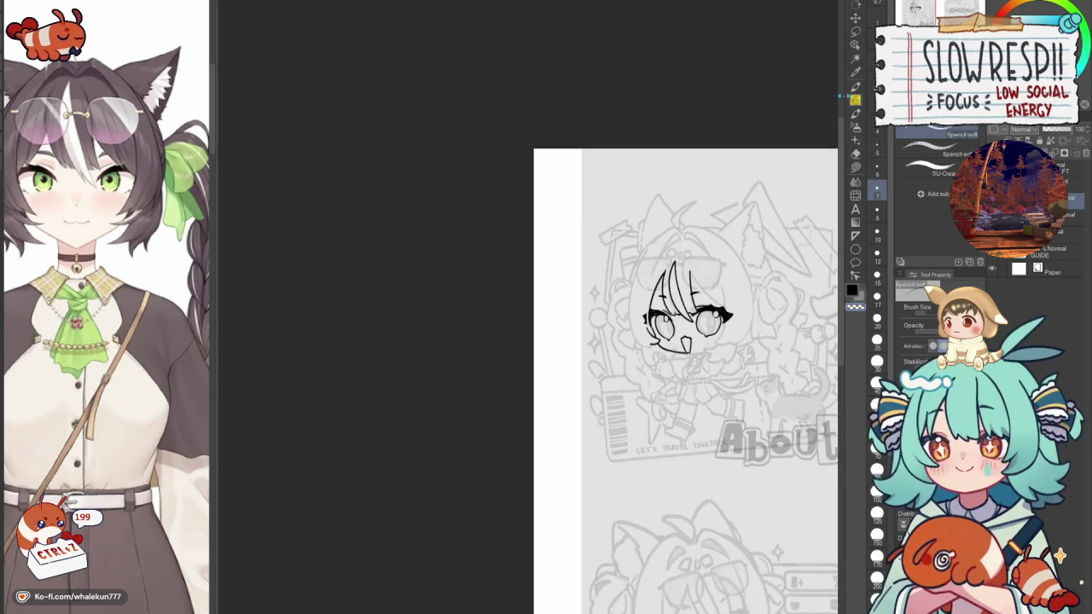
scroll(648, 342, up, 5)
scroll(597, 384, up, 2)
scroll(594, 398, up, 1)
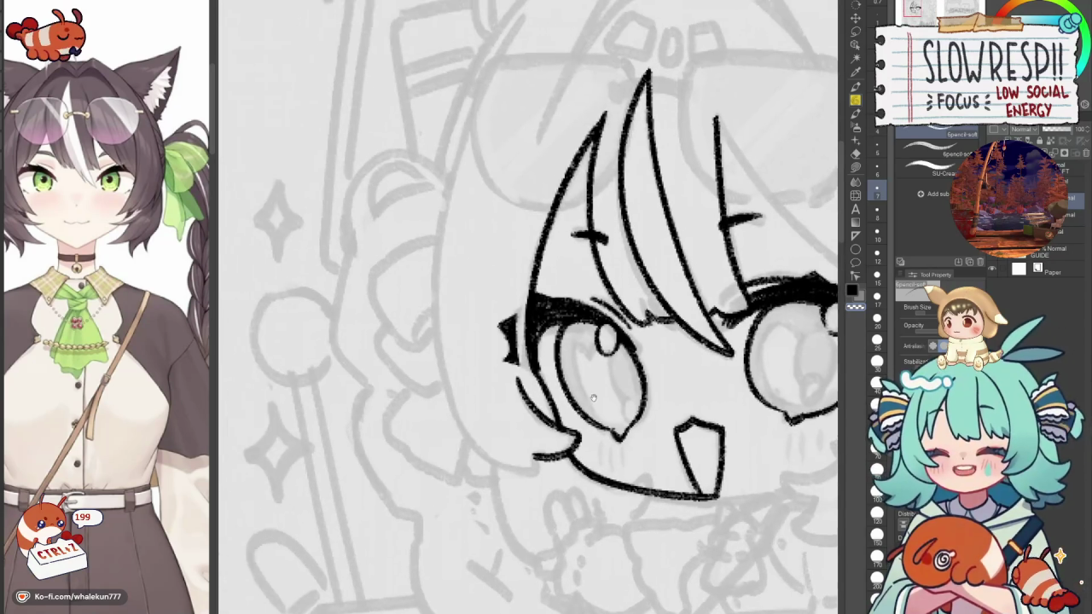
drag(448, 273, 510, 292)
scroll(527, 275, down, 2)
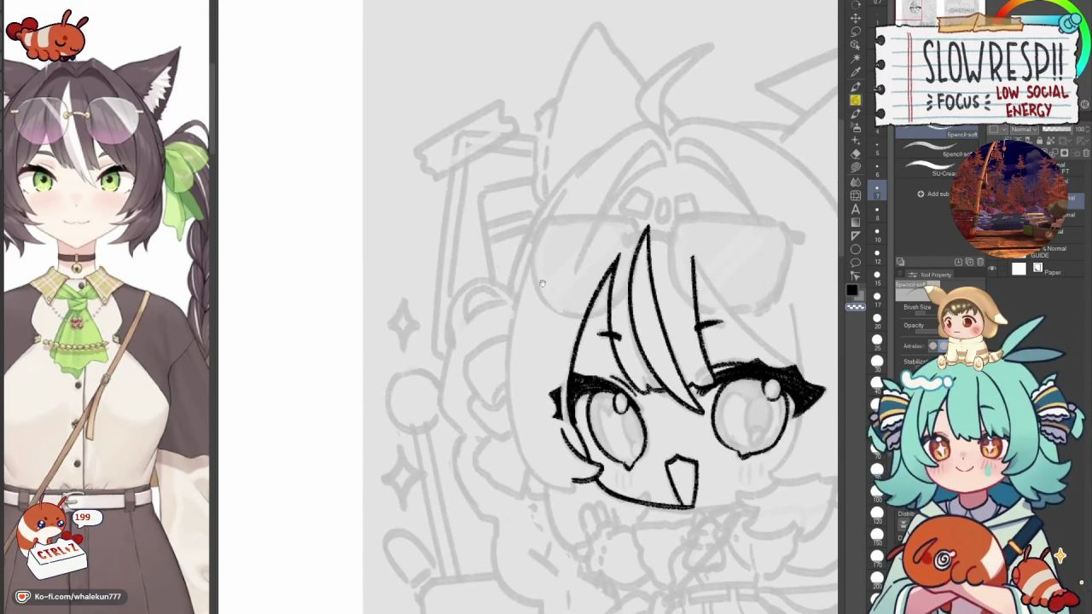
drag(567, 188, 512, 439)
key(ctrl+z)
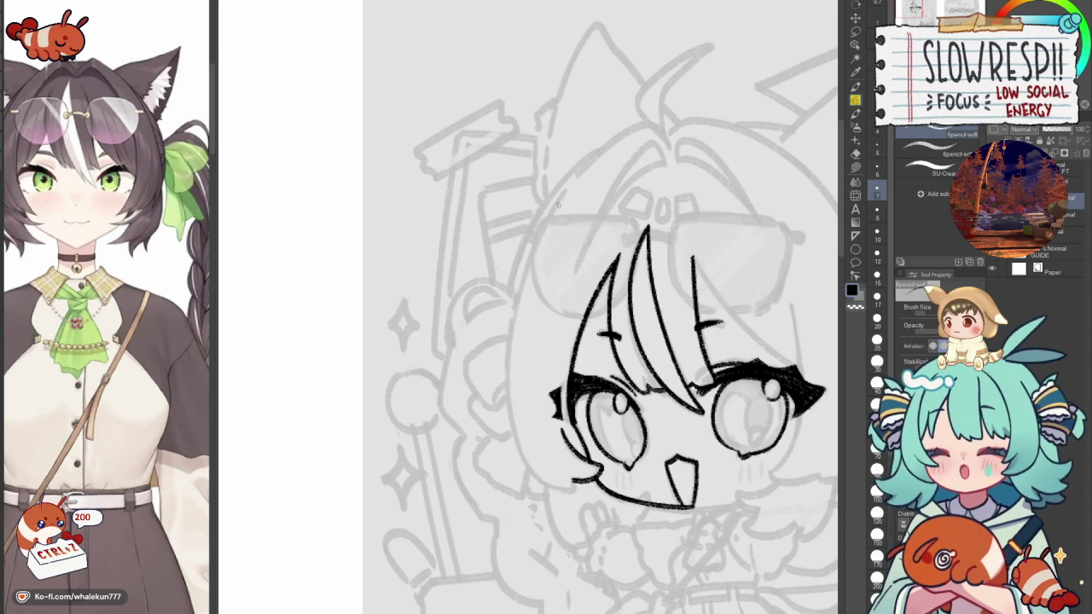
drag(567, 188, 503, 468)
key(ctrl+z)
drag(563, 190, 544, 474)
key(ctrl+z)
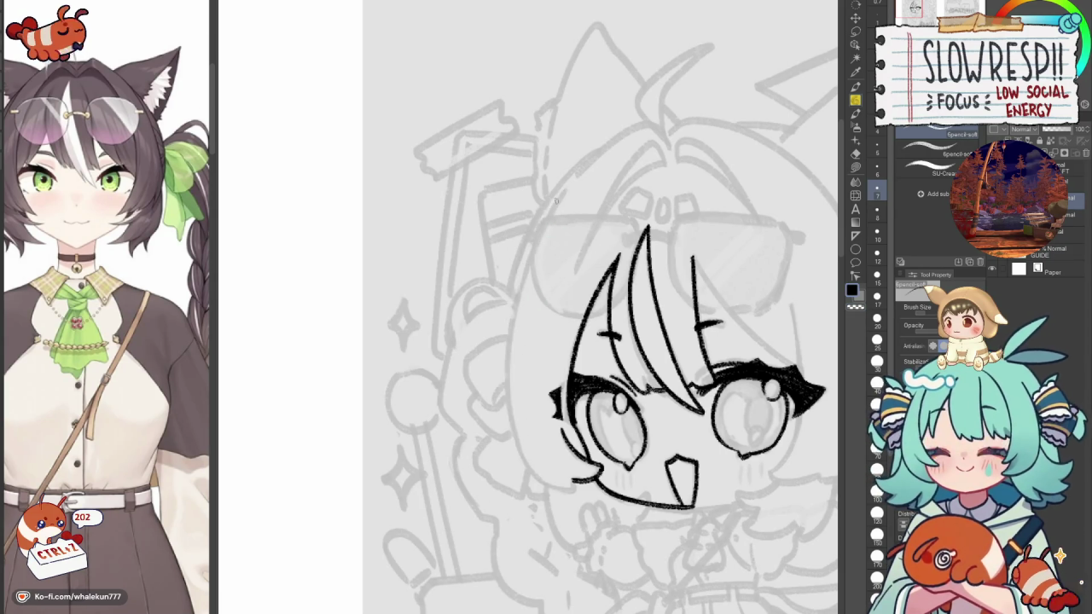
drag(563, 190, 516, 468)
key(ctrl+z)
drag(565, 186, 505, 467)
key(ctrl+z)
drag(567, 186, 512, 430)
key(ctrl+z)
drag(564, 190, 514, 454)
key(ctrl+z)
drag(566, 190, 509, 453)
key(ctrl+z)
drag(559, 203, 511, 468)
key(ctrl+z)
drag(563, 193, 507, 461)
key(ctrl+z)
drag(552, 217, 509, 480)
key(ctrl+z)
drag(551, 217, 507, 466)
key(ctrl+z)
drag(553, 213, 510, 466)
key(ctrl+z)
drag(565, 189, 536, 478)
key(ctrl+z)
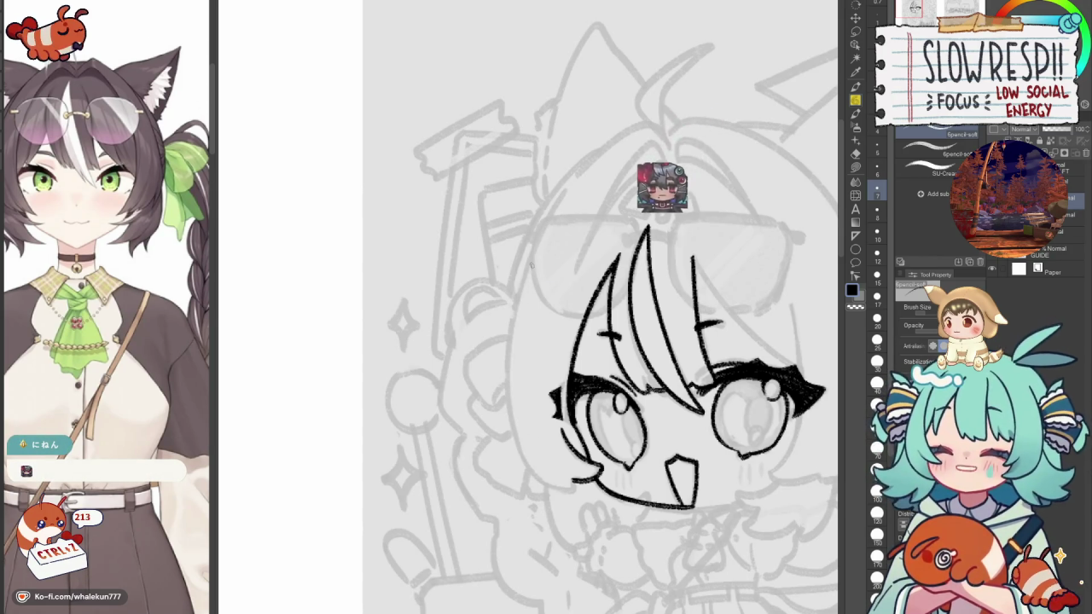
Ink a longer hair curve starting higher on the head and sweeping down past the cheek.
drag(565, 191, 516, 457)
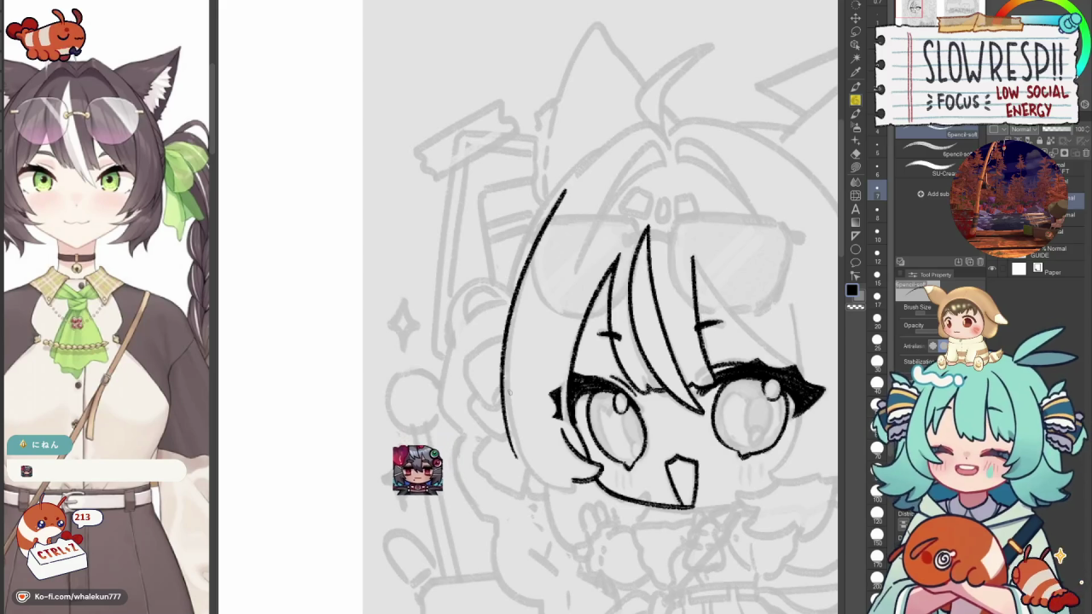
scroll(562, 324, up, 1)
scroll(562, 323, up, 1)
key(ctrl+z)
key(ctrl+z)
mouse_move(597, 132)
mouse_down()
mouse_move(522, 495)
mouse_move(529, 474)
mouse_up()
key(ctrl+z)
key(ctrl+z)
drag(597, 132, 529, 473)
key(ctrl+z)
mouse_move(597, 132)
mouse_down()
mouse_move(525, 504)
mouse_move(576, 162)
mouse_move(525, 508)
mouse_move(563, 181)
mouse_move(522, 506)
mouse_up()
key(ctrl+z)
key(ctrl+z)
key(ctrl+z)
drag(546, 342, 527, 363)
key(ctrl+z)
mouse_move(577, 158)
mouse_down()
mouse_move(517, 490)
mouse_move(546, 230)
mouse_move(516, 495)
mouse_move(495, 508)
mouse_up()
key(ctrl+z)
key(ctrl+z)
key(ctrl+z)
drag(577, 162, 517, 512)
key(ctrl+minus)
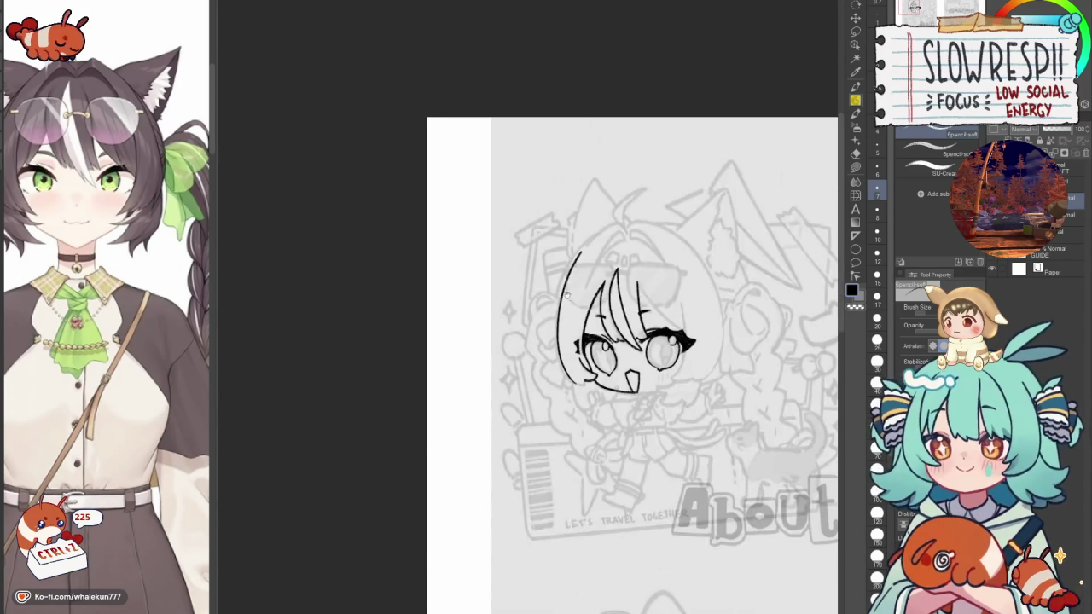
Retry the shorter left-side hair curve several times, undoing each take.
key(ctrl+z)
key(ctrl+plus)
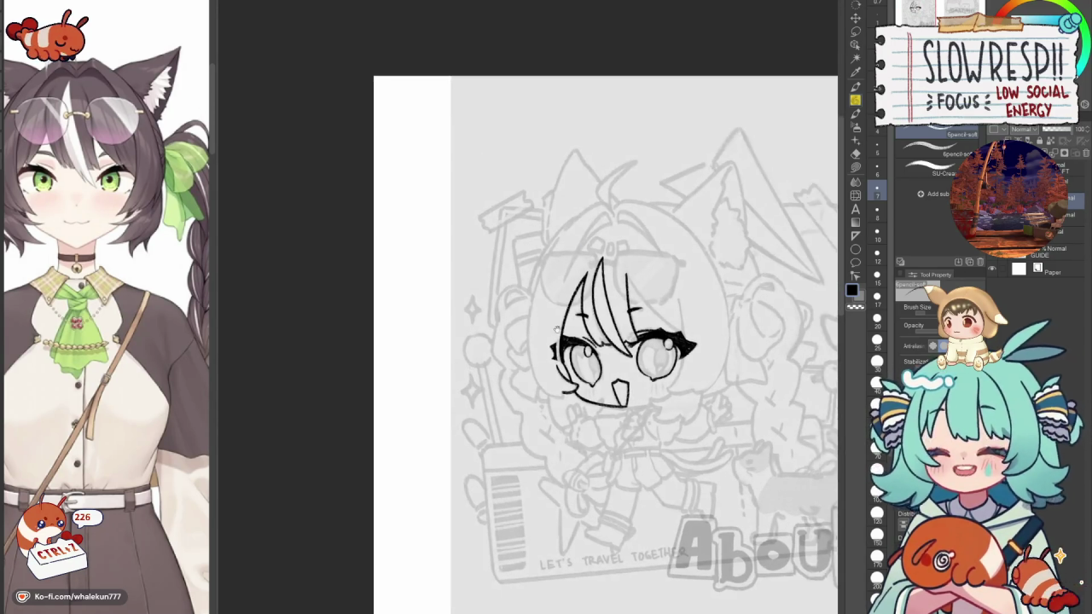
drag(522, 200, 502, 401)
key(ctrl+z)
drag(520, 202, 499, 384)
key(ctrl+z)
drag(521, 200, 502, 386)
key(ctrl+z)
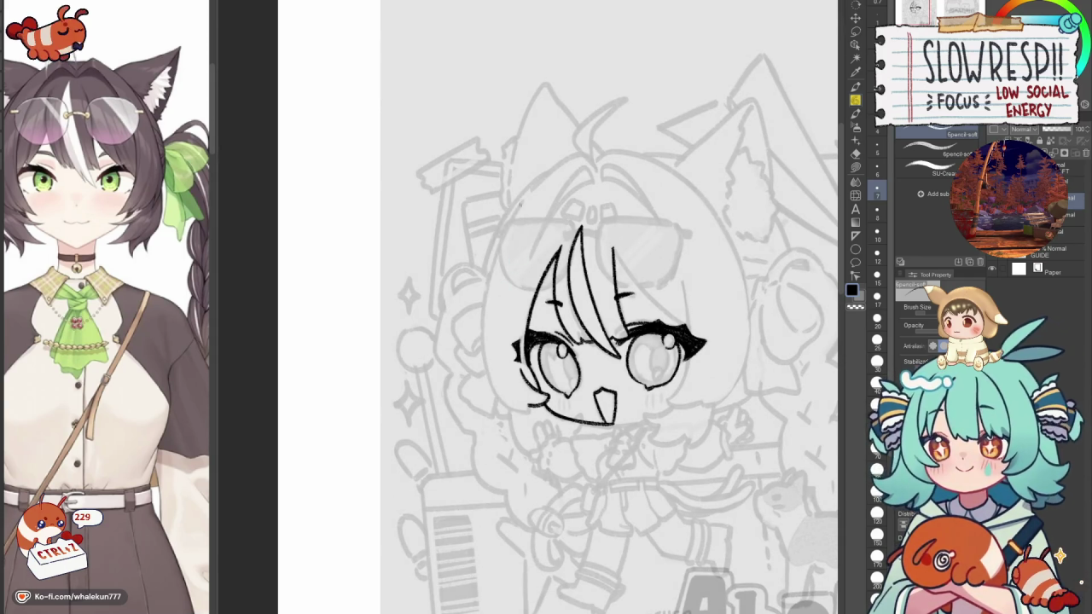
drag(523, 198, 503, 380)
key(ctrl+z)
drag(523, 198, 501, 400)
key(ctrl+z)
scroll(527, 331, up, 3)
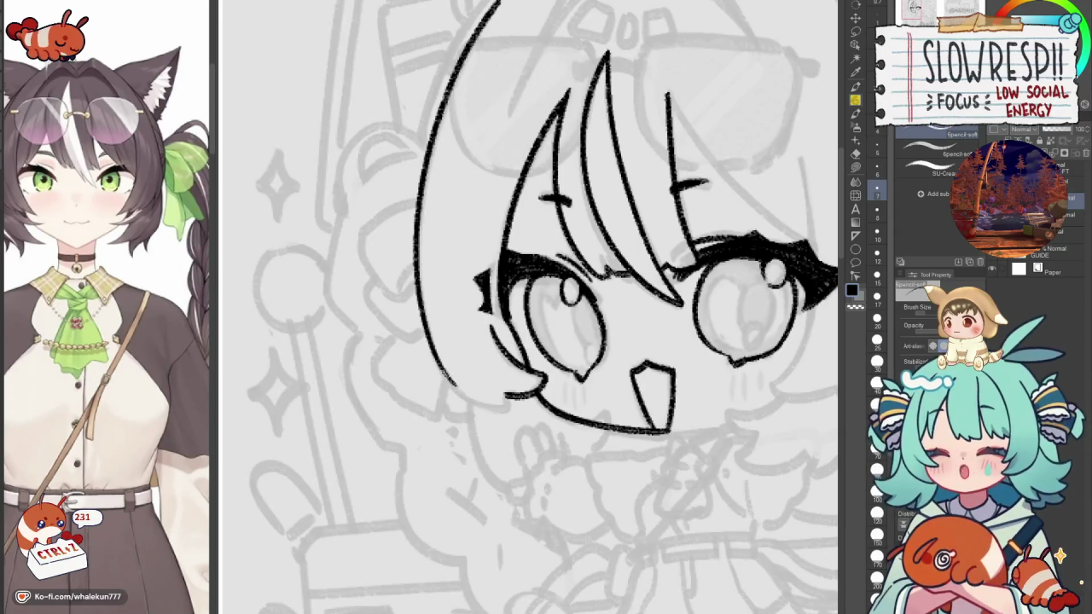
Redraw the jaw line along the lower left face toward the chin.
key(ctrl+z)
mouse_move(444, 370)
mouse_down()
mouse_move(490, 408)
mouse_move(466, 394)
mouse_move(518, 403)
mouse_up()
key(ctrl+z)
key(ctrl+z)
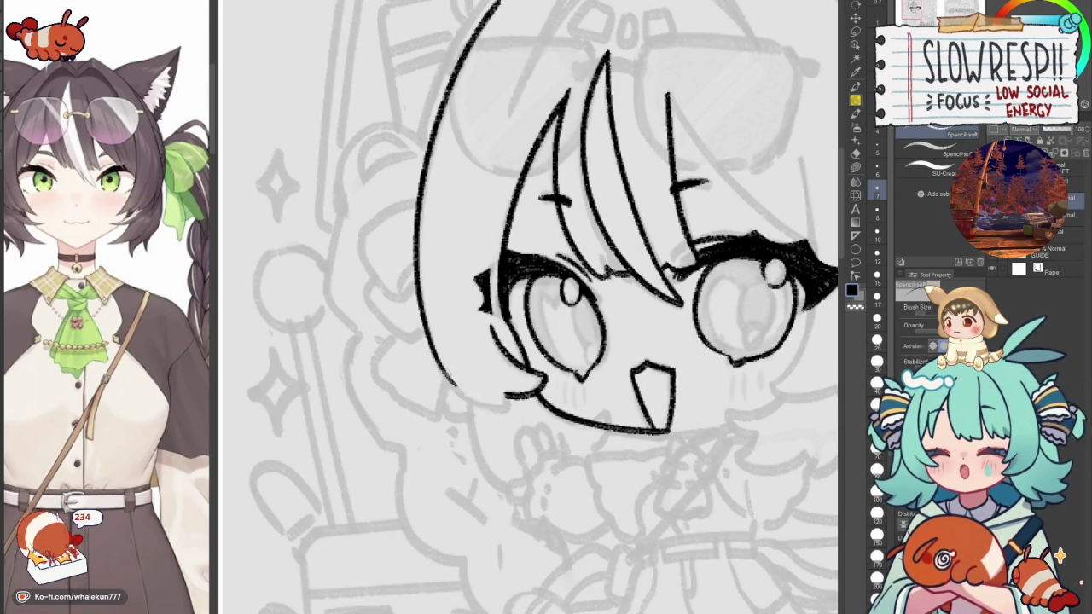
drag(441, 367, 512, 408)
key(ctrl+z)
drag(439, 365, 507, 408)
key(ctrl+z)
mouse_move(438, 363)
mouse_down()
mouse_move(515, 409)
mouse_move(486, 391)
mouse_up()
key(ctrl+z)
Erase stray ink near the jaw with transparent colour, then check the whole illustration.
key(c)
mouse_move(548, 413)
mouse_down()
mouse_move(565, 456)
mouse_move(558, 437)
mouse_up()
key(h)
key(h)
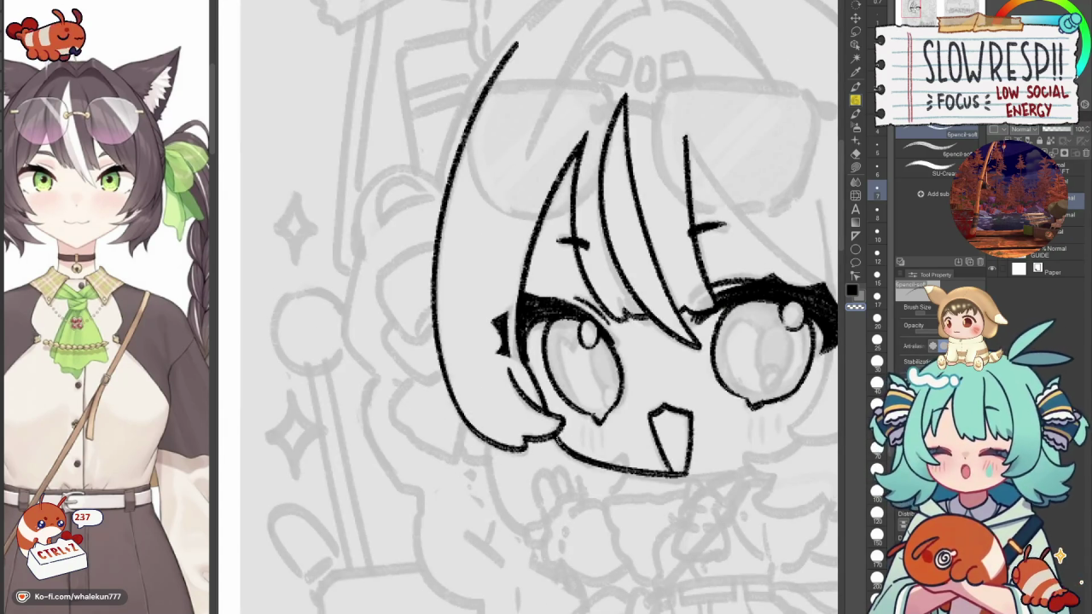
drag(582, 370, 565, 341)
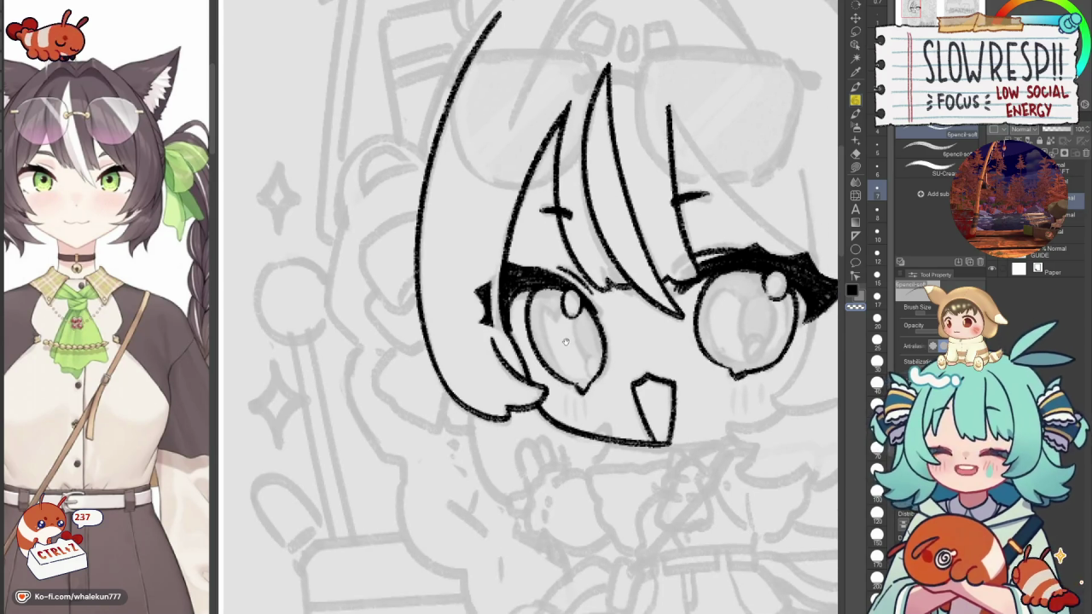
drag(467, 388, 463, 350)
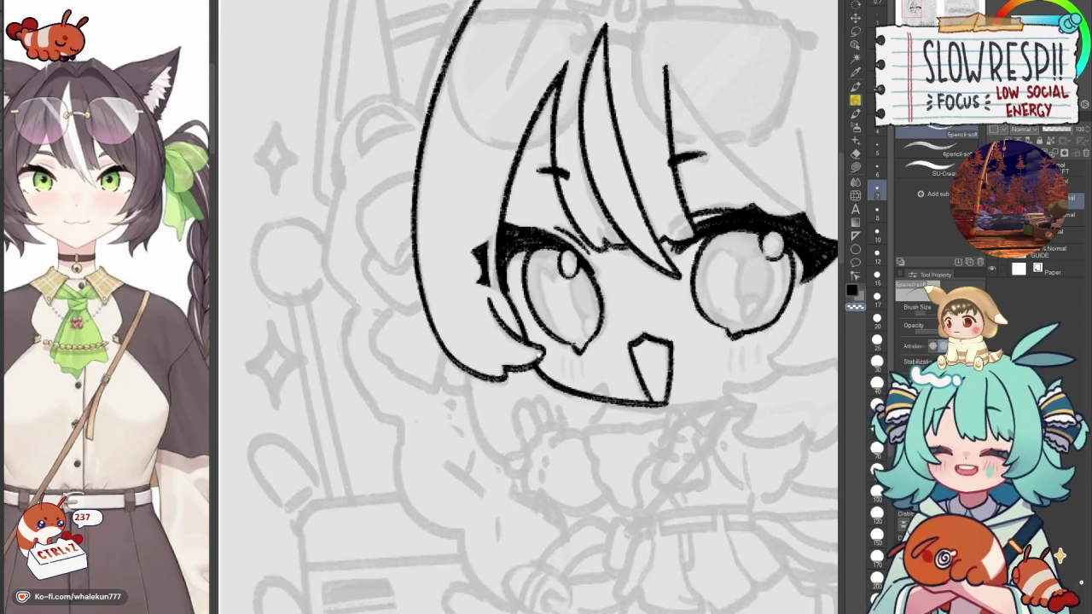
key(ctrl+0)
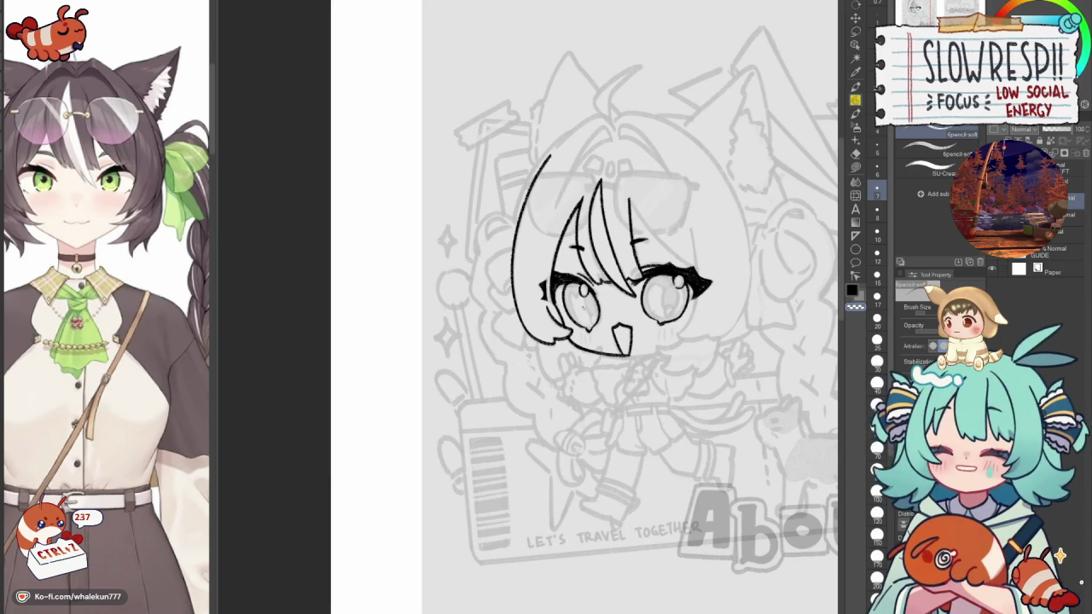
mouse_move(726, 367)
mouse_down()
mouse_move(567, 367)
mouse_move(665, 366)
mouse_up()
scroll(569, 364, up, 3)
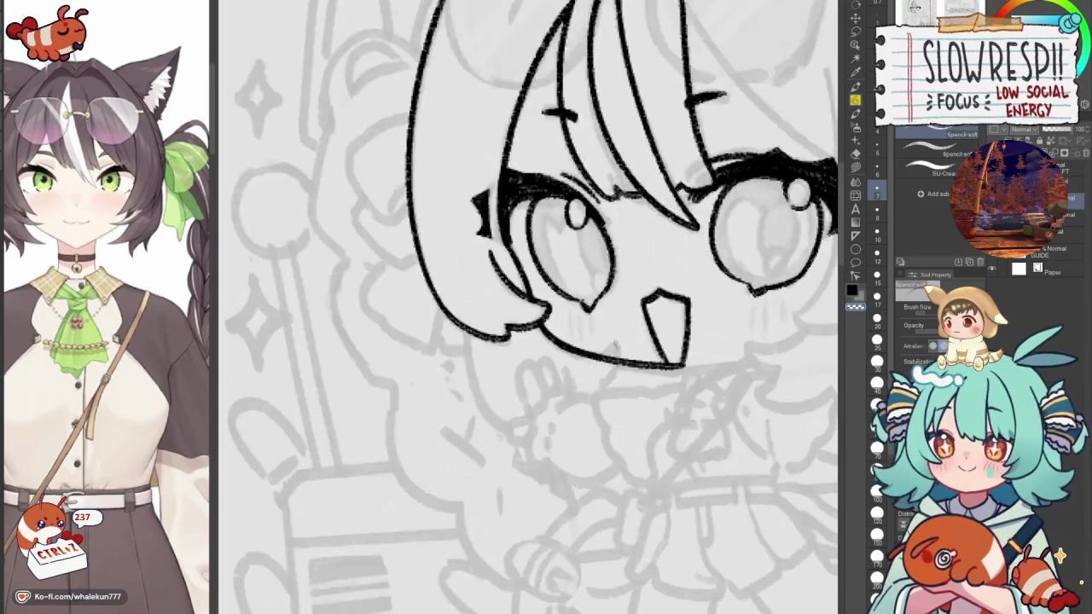
Ink a short stroke under the chin, redoing it until it sits right.
mouse_move(567, 366)
mouse_down()
mouse_move(612, 345)
mouse_move(587, 367)
mouse_up()
key(ctrl+z)
mouse_move(571, 369)
mouse_down()
mouse_move(616, 341)
mouse_move(607, 391)
mouse_up()
key(ctrl+z)
key(ctrl+z)
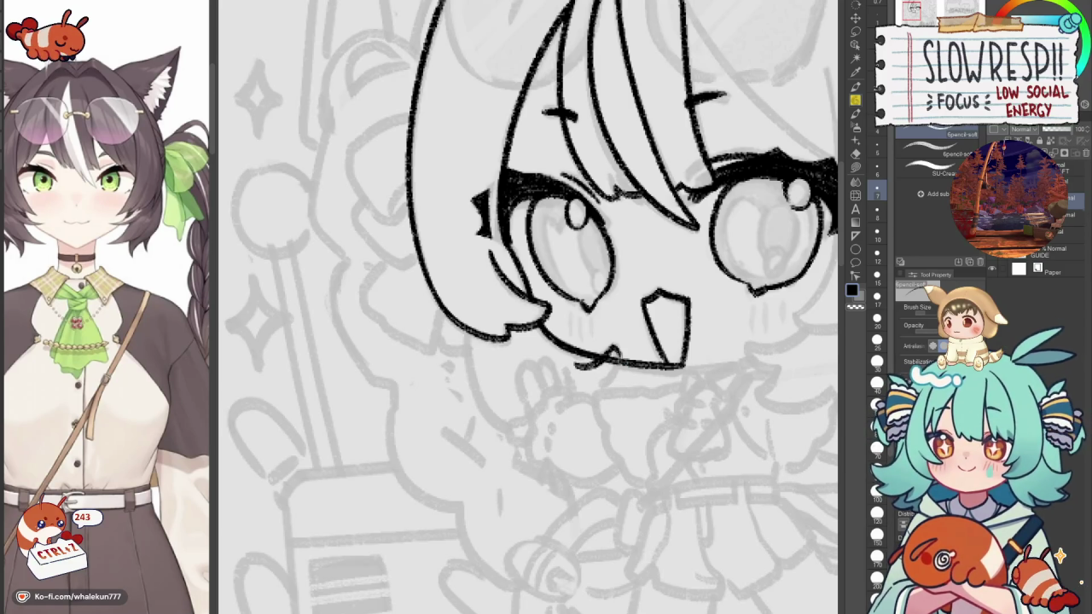
key(ctrl+z)
key(ctrl+z)
drag(618, 345, 611, 387)
key(ctrl+z)
drag(617, 345, 611, 391)
key(ctrl+z)
drag(617, 345, 611, 391)
key(ctrl+z)
drag(611, 347, 619, 375)
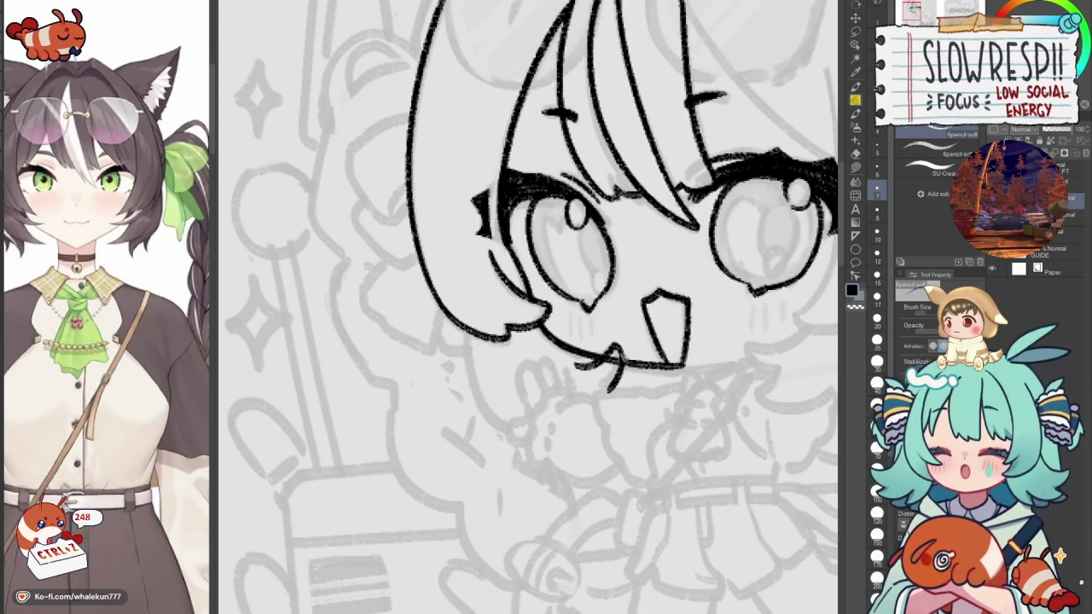
Redraw the chin as a small curved hook below the mouth.
key(c)
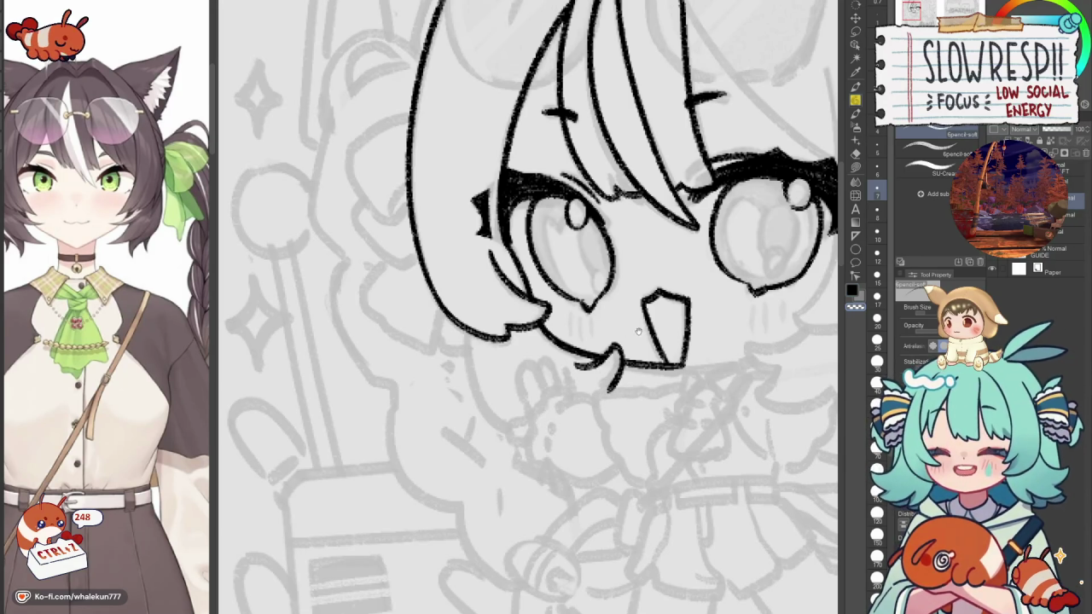
drag(638, 332, 619, 388)
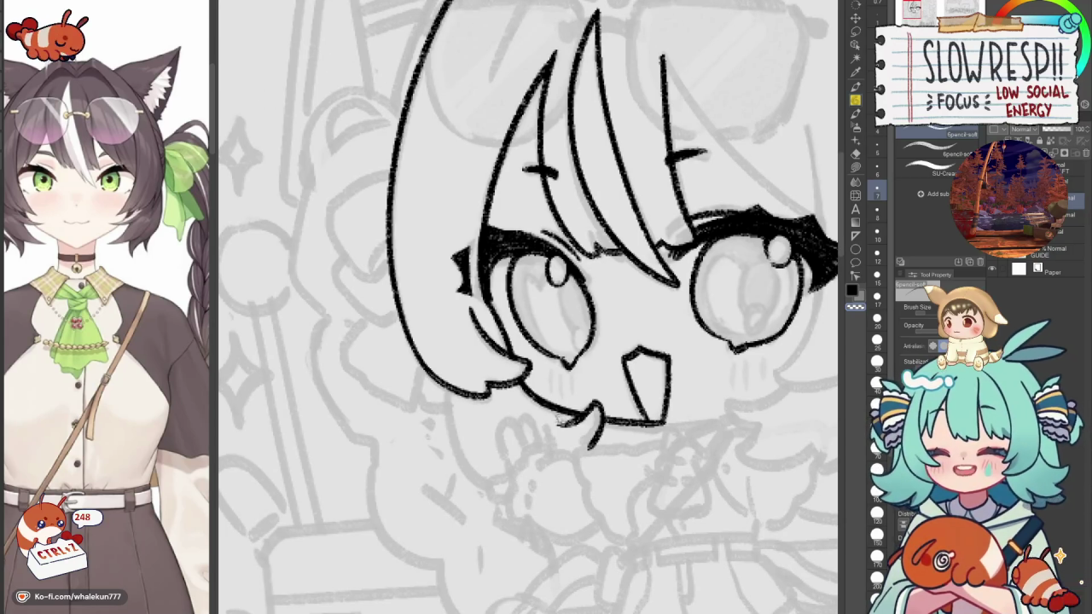
key(ctrl+z)
key(ctrl+z)
key(ctrl+z)
mouse_move(554, 342)
mouse_down()
mouse_move(559, 316)
mouse_move(584, 293)
mouse_up()
key(ctrl+z)
mouse_move(482, 345)
mouse_down()
mouse_move(512, 439)
mouse_move(512, 423)
mouse_up()
key(ctrl+z)
key(ctrl+z)
drag(474, 348, 518, 438)
On a rotated, mirrored view, ink the long pointed right bang strand down to the eye.
drag(516, 391, 338, 490)
mouse_move(736, 321)
mouse_down()
mouse_move(631, 364)
mouse_move(543, 305)
mouse_up()
key(h)
key(h)
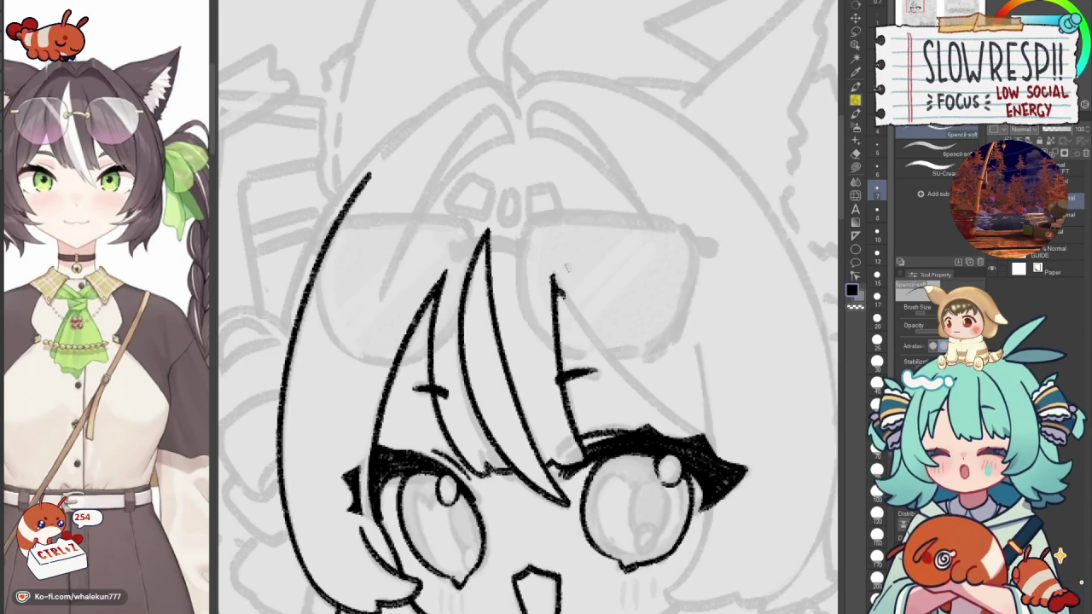
mouse_move(555, 277)
mouse_down()
mouse_move(691, 431)
mouse_move(739, 462)
mouse_up()
key(ctrl+z)
key(ctrl+z)
mouse_move(549, 270)
mouse_down()
mouse_move(616, 365)
mouse_move(739, 462)
mouse_up()
key(ctrl+z)
drag(551, 271, 669, 422)
key(ctrl+z)
mouse_move(553, 275)
mouse_down()
mouse_move(563, 299)
mouse_move(716, 445)
mouse_up()
key(ctrl+z)
mouse_move(549, 266)
mouse_down()
mouse_move(727, 452)
mouse_move(565, 299)
mouse_move(696, 435)
mouse_move(566, 299)
mouse_move(714, 439)
mouse_up()
key(ctrl+z)
key(ctrl+z)
key(ctrl+z)
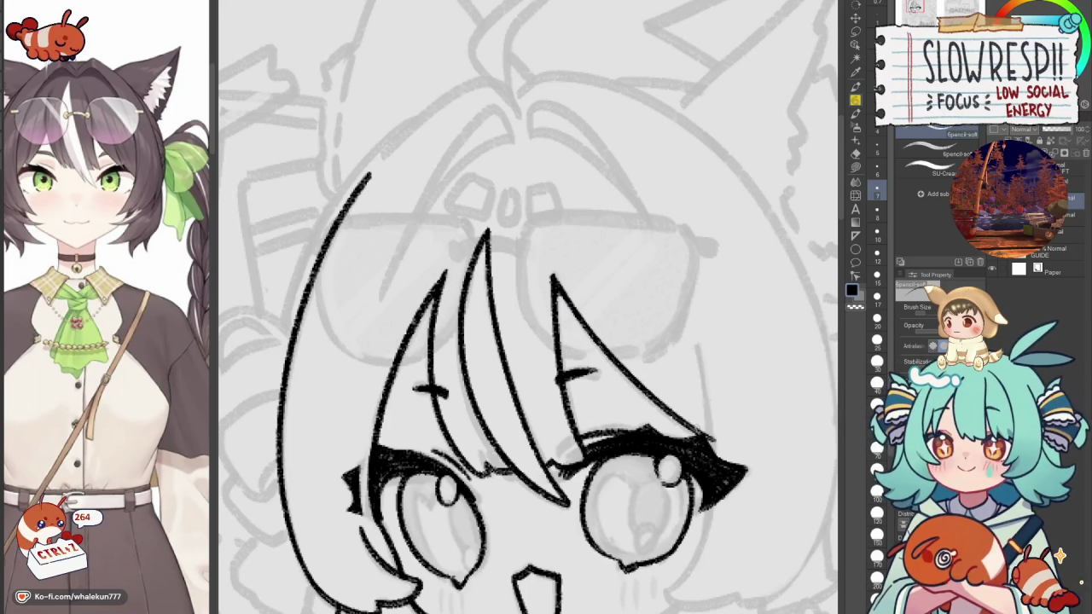
key(h)
mouse_move(620, 416)
mouse_down()
mouse_move(497, 310)
mouse_move(502, 397)
mouse_up()
Erase the black lash wedge at the right eye's corner with transparent colour, then return to black.
key(c)
drag(499, 349, 500, 398)
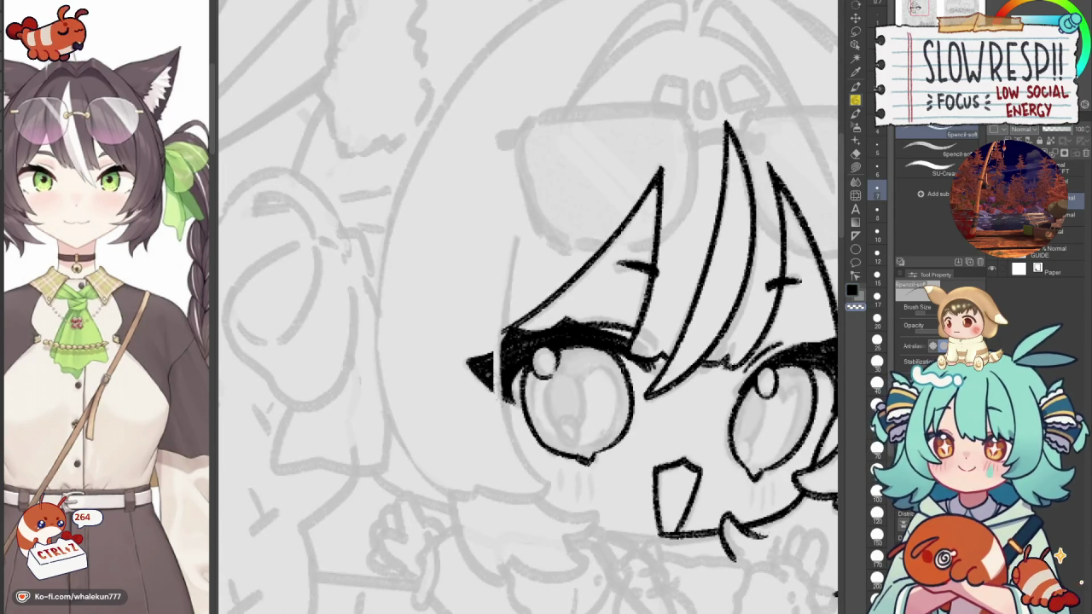
drag(495, 345, 494, 392)
key(c)
Ink a shorter side hair line running down beside the eye.
mouse_move(520, 232)
mouse_down()
mouse_move(546, 508)
mouse_move(512, 336)
mouse_move(541, 483)
mouse_up()
key(ctrl+z)
key(ctrl+z)
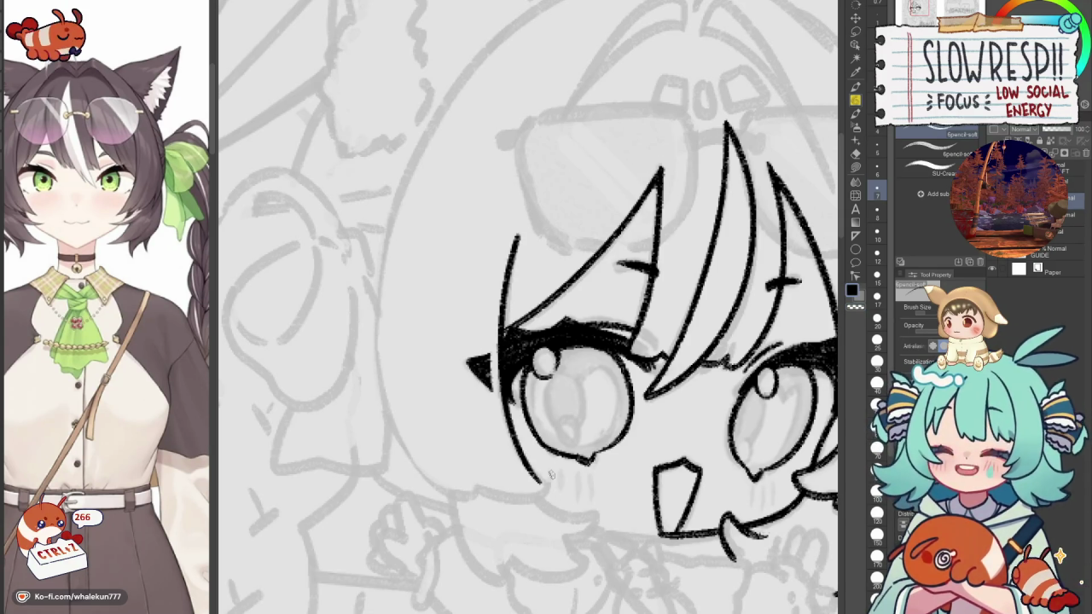
key(ctrl+z)
key(ctrl+z)
mouse_move(517, 234)
mouse_down()
mouse_move(505, 338)
mouse_move(503, 307)
mouse_move(555, 495)
mouse_up()
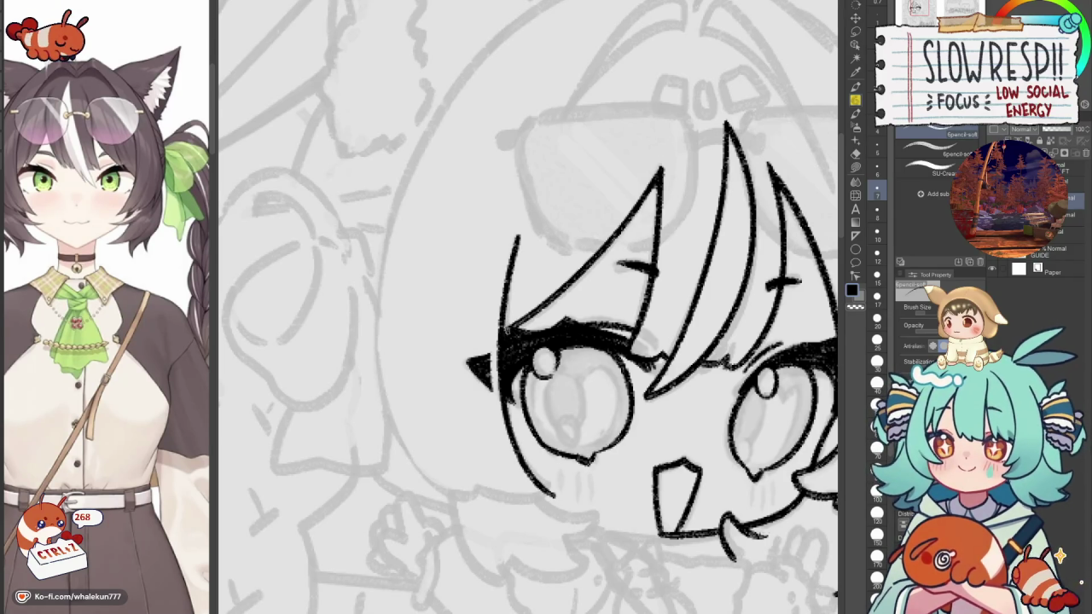
scroll(586, 412, down, 1)
scroll(586, 412, down, 1)
scroll(586, 412, up, 2)
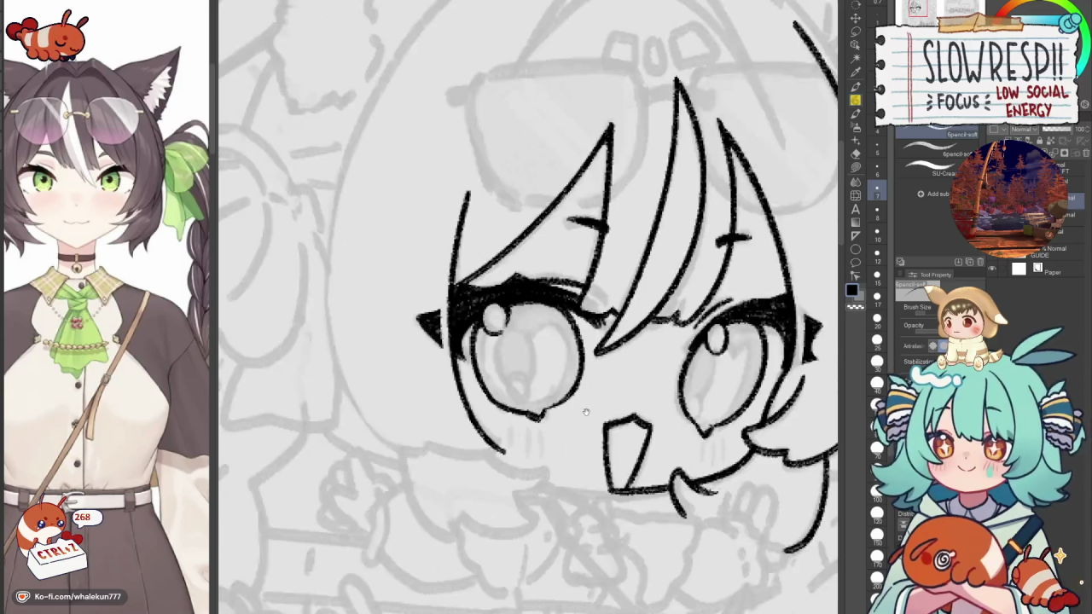
drag(586, 412, 601, 394)
Ink the lower line of the right eye with a new tail.
drag(475, 372, 512, 433)
key(ctrl+z)
key(ctrl+z)
drag(474, 372, 515, 416)
key(ctrl+z)
key(ctrl+z)
drag(475, 372, 515, 425)
key(ctrl+z)
drag(474, 372, 516, 420)
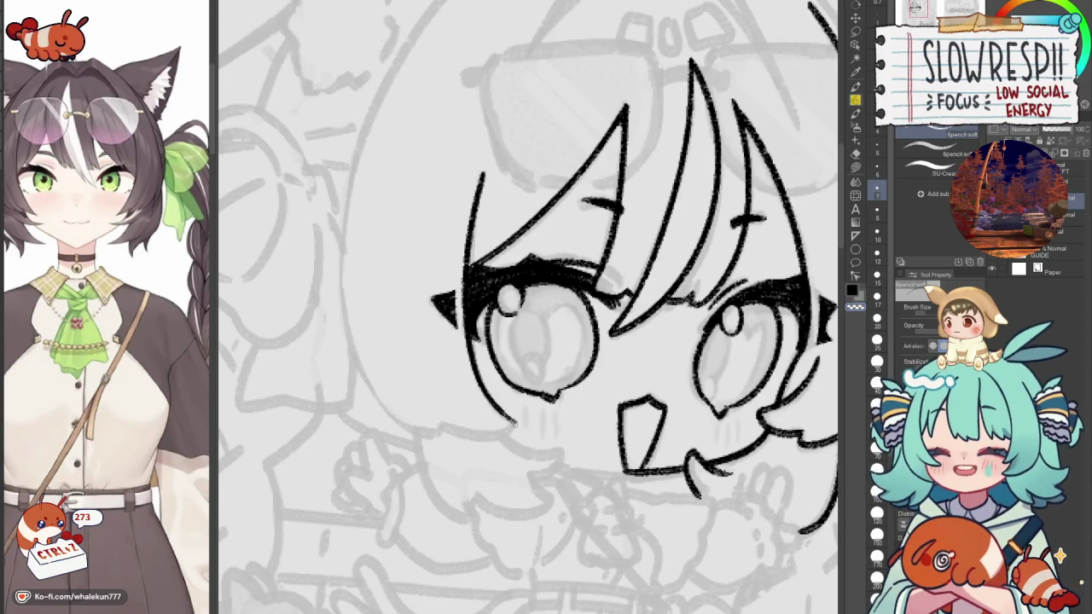
On the mirrored canvas, draw the right bang line starting higher up.
key(h)
scroll(515, 420, down, 1)
drag(641, 289, 666, 354)
key(ctrl+z)
key(ctrl+z)
drag(640, 281, 662, 392)
Draw the lower lash stroke under the right eye.
key(ctrl+z)
drag(638, 278, 662, 392)
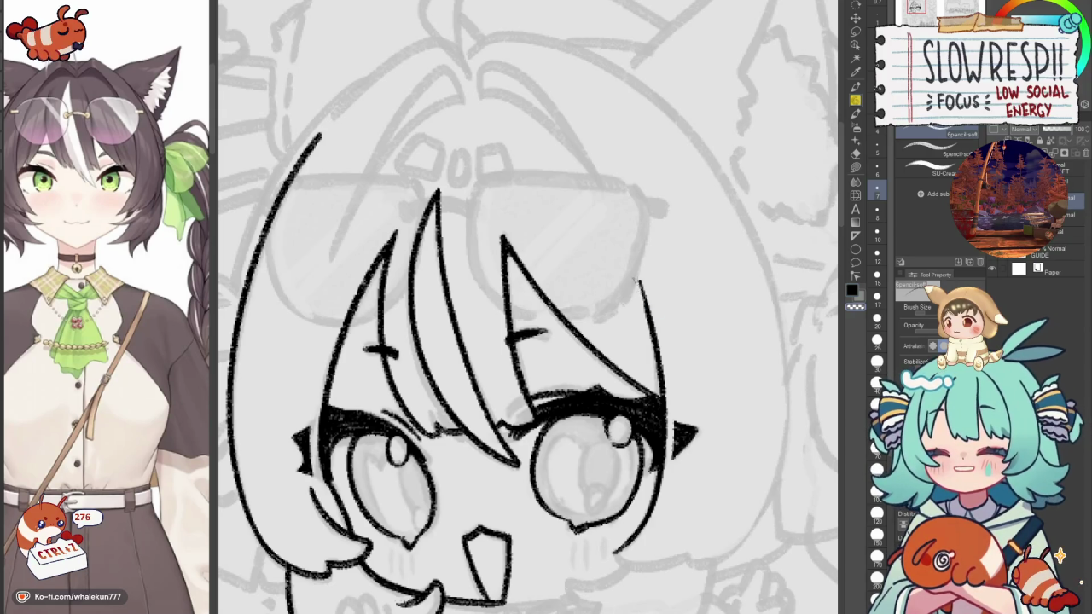
key(h)
drag(527, 390, 644, 245)
drag(495, 418, 566, 421)
key(ctrl+z)
key(ctrl+z)
mouse_move(495, 419)
mouse_down()
mouse_move(575, 420)
mouse_move(580, 410)
mouse_up()
key(ctrl+z)
key(ctrl+z)
key(ctrl+z)
drag(499, 420, 575, 411)
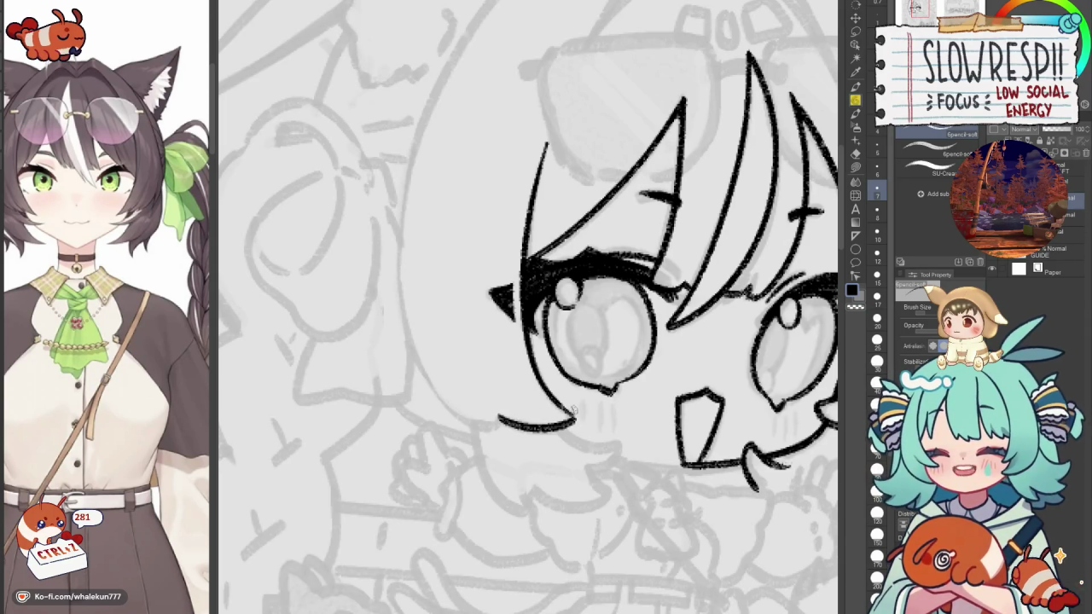
key(ctrl+z)
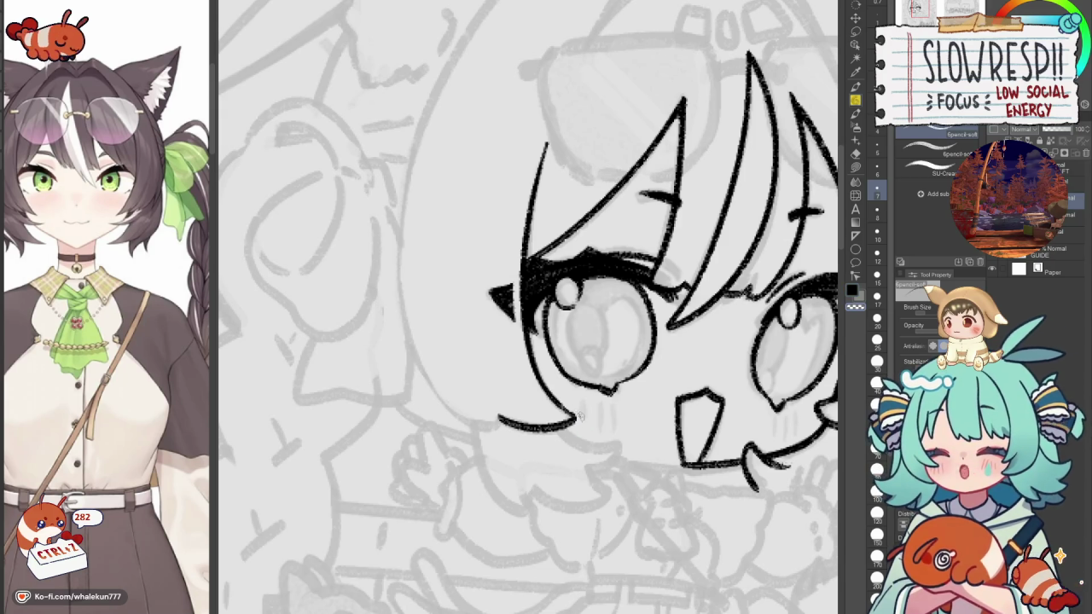
Draw the long curved hair outline beside the right eye.
drag(544, 372, 576, 414)
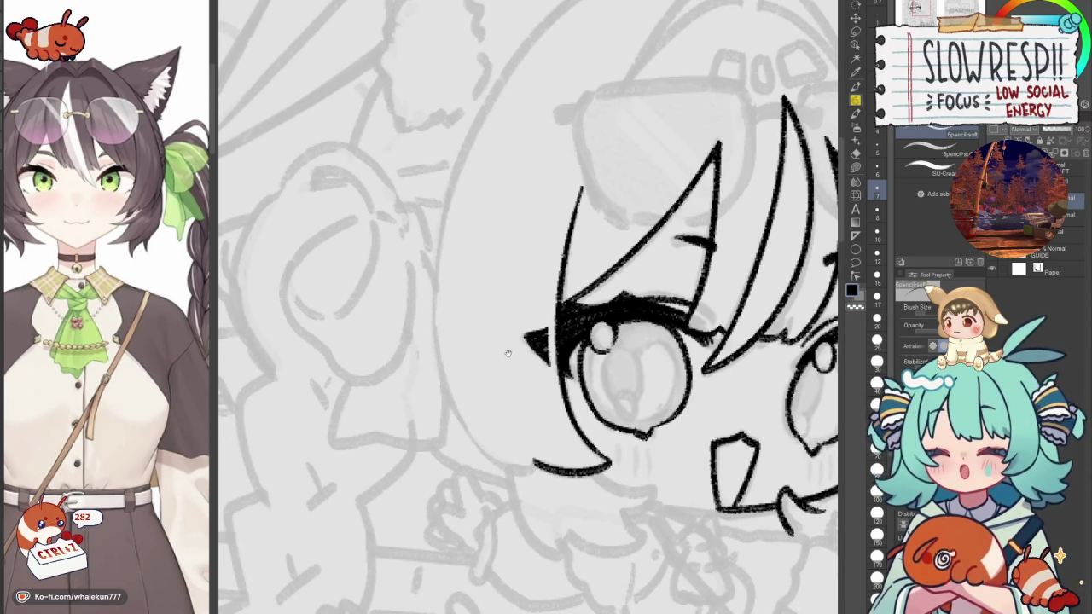
drag(508, 355, 541, 351)
drag(493, 155, 529, 467)
key(ctrl+z)
drag(469, 192, 553, 471)
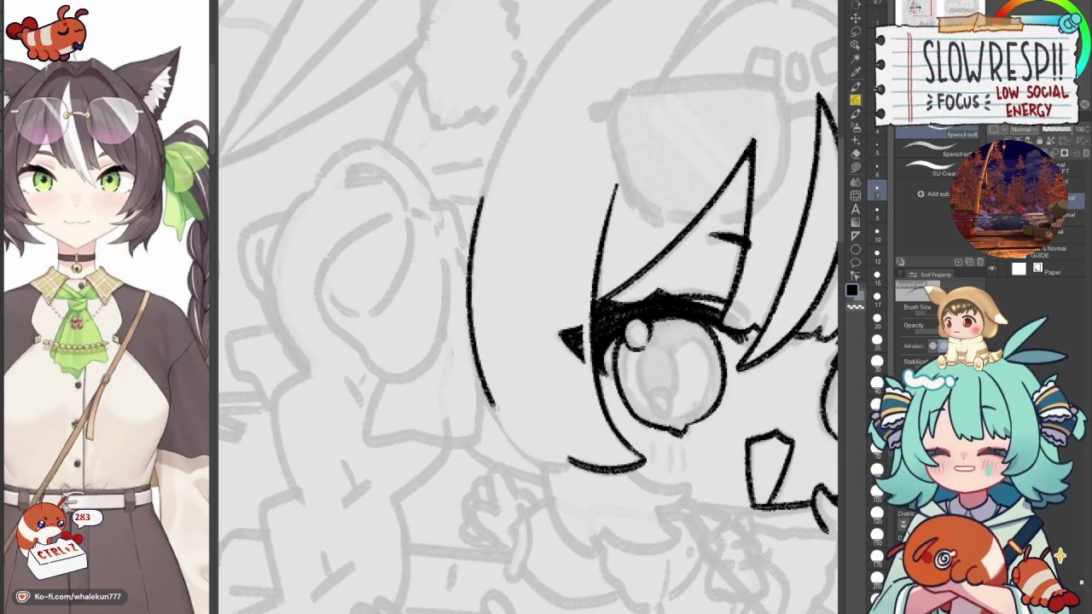
Redraw the right-side hair curve until its lower end bends inward into a rounded bob.
key(ctrl+z)
drag(470, 232, 565, 468)
key(ctrl+z)
drag(470, 241, 573, 465)
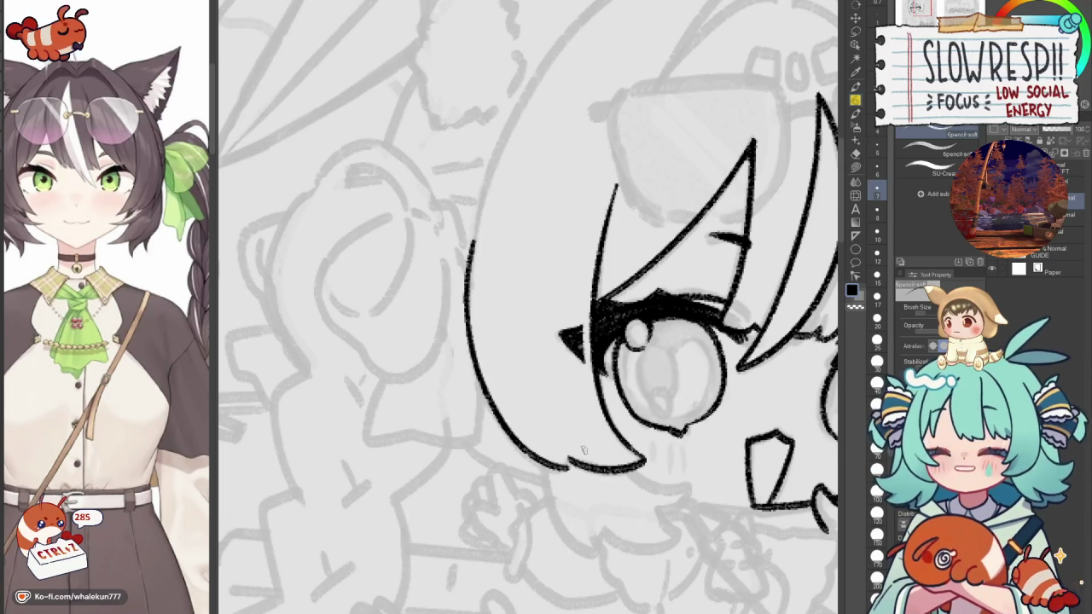
key(ctrl+z)
drag(472, 240, 587, 455)
key(ctrl+z)
drag(471, 254, 586, 454)
key(ctrl+z)
drag(471, 254, 570, 465)
key(ctrl+z)
key(h)
scroll(523, 327, down, 2)
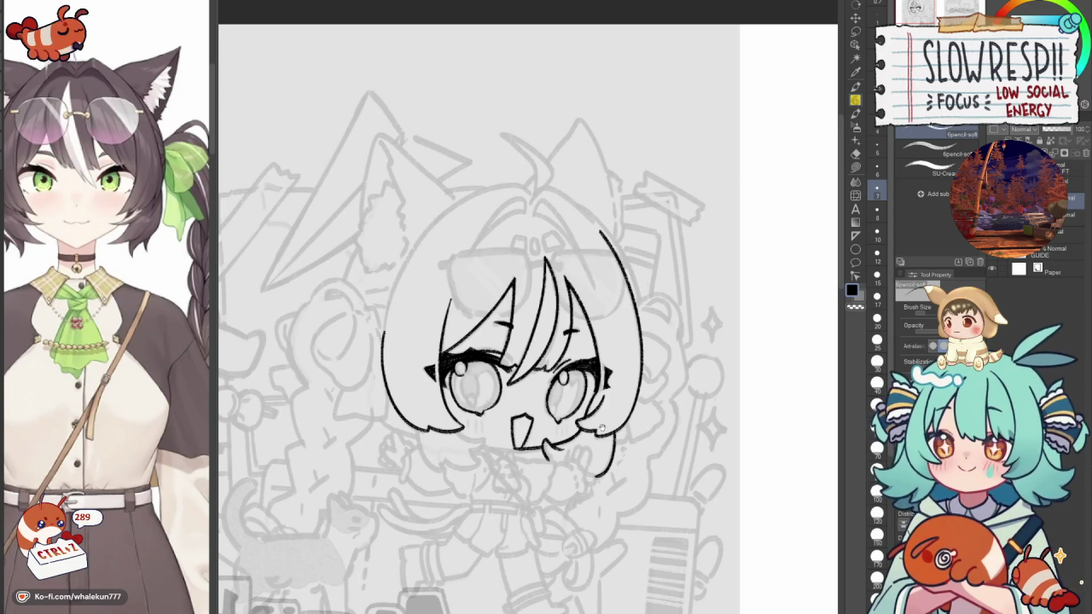
Unmirror the canvas, then zoom, pan and rotate the view to review the inked face.
key(h)
scroll(651, 417, up, 2)
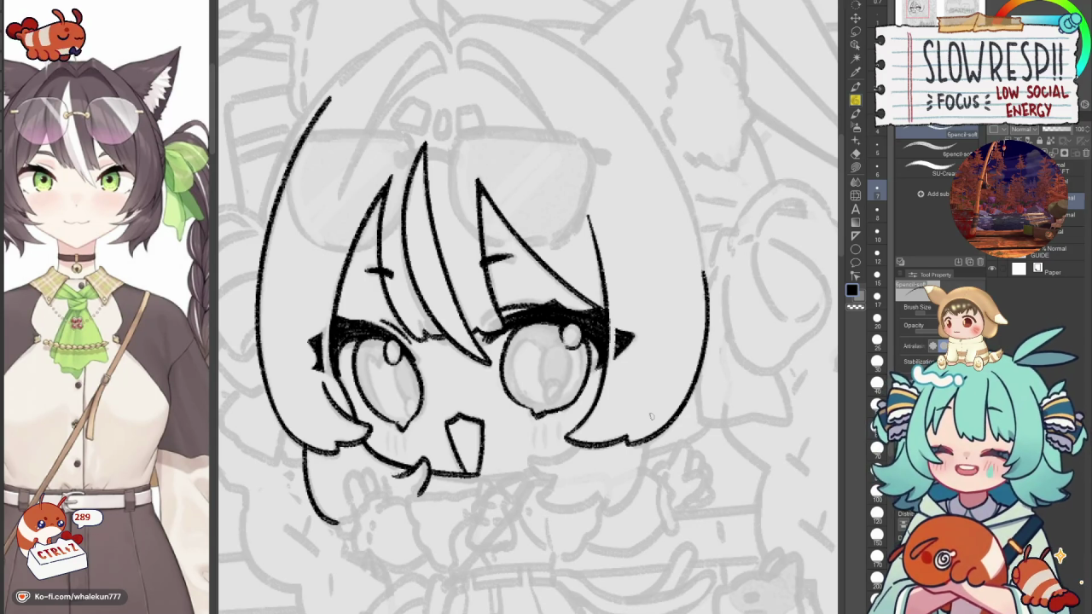
drag(551, 367, 600, 404)
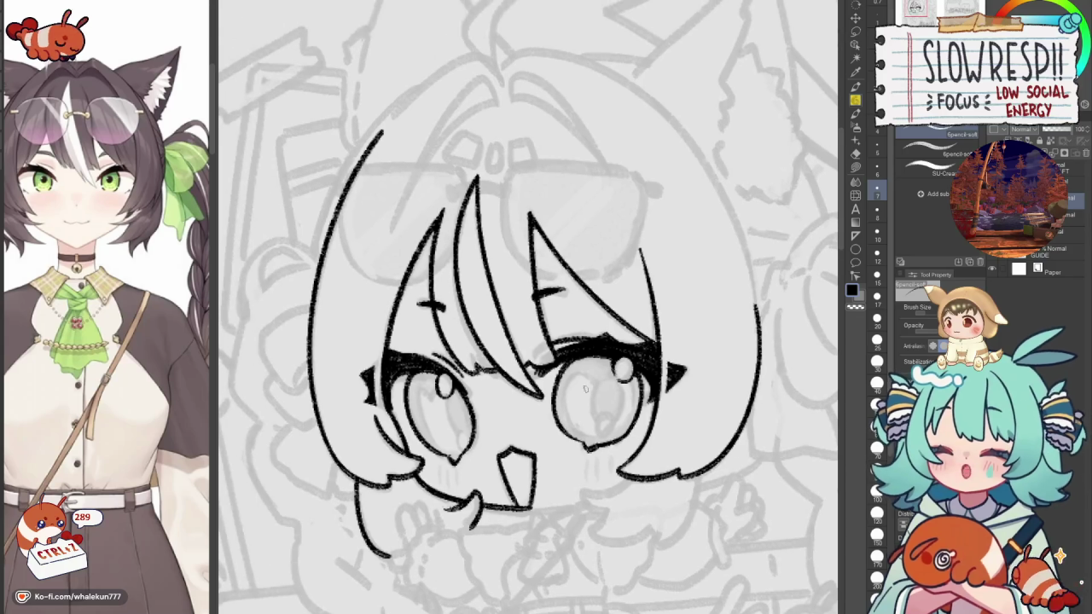
key(minus)
key(minus)
key(minus)
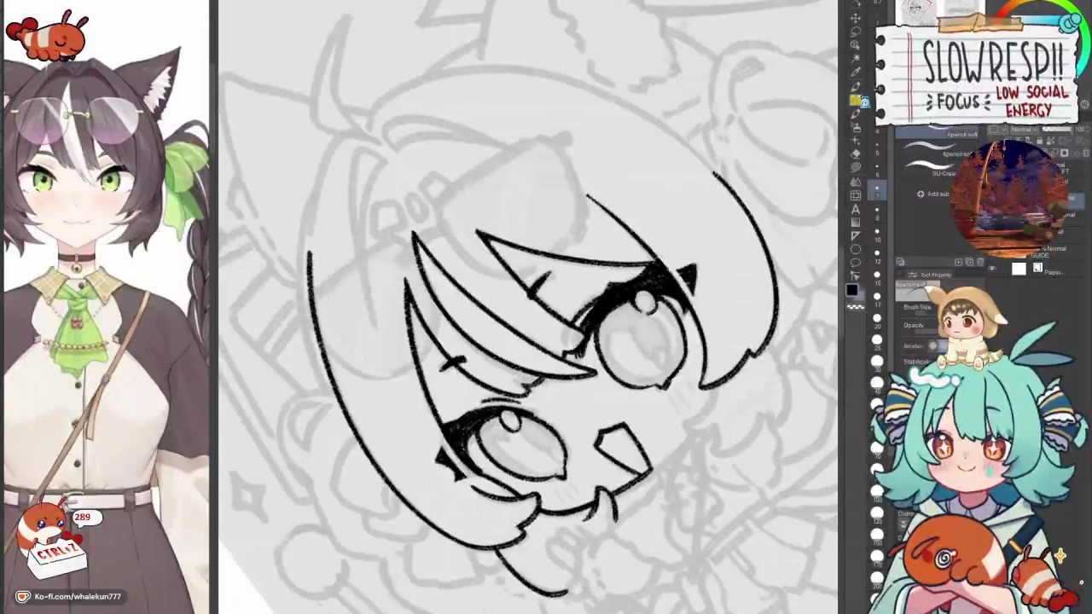
Ink the long arcing hair outline from the crown down the left side, retrying until clean.
mouse_move(607, 384)
mouse_down()
mouse_move(605, 302)
mouse_move(632, 313)
mouse_up()
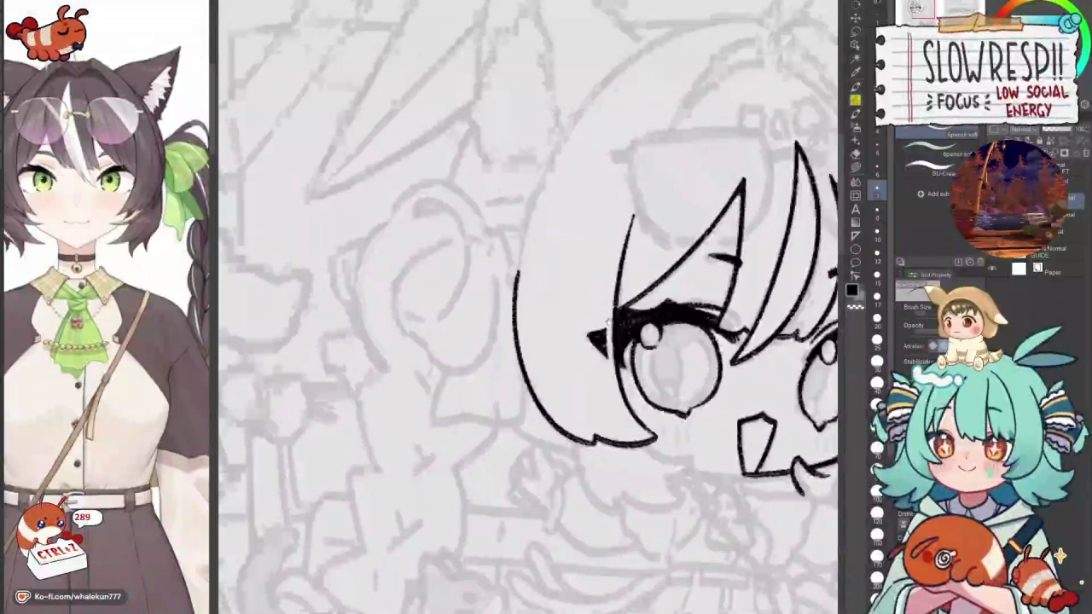
drag(717, 92, 534, 310)
key(ctrl+z)
drag(739, 87, 532, 306)
key(ctrl+z)
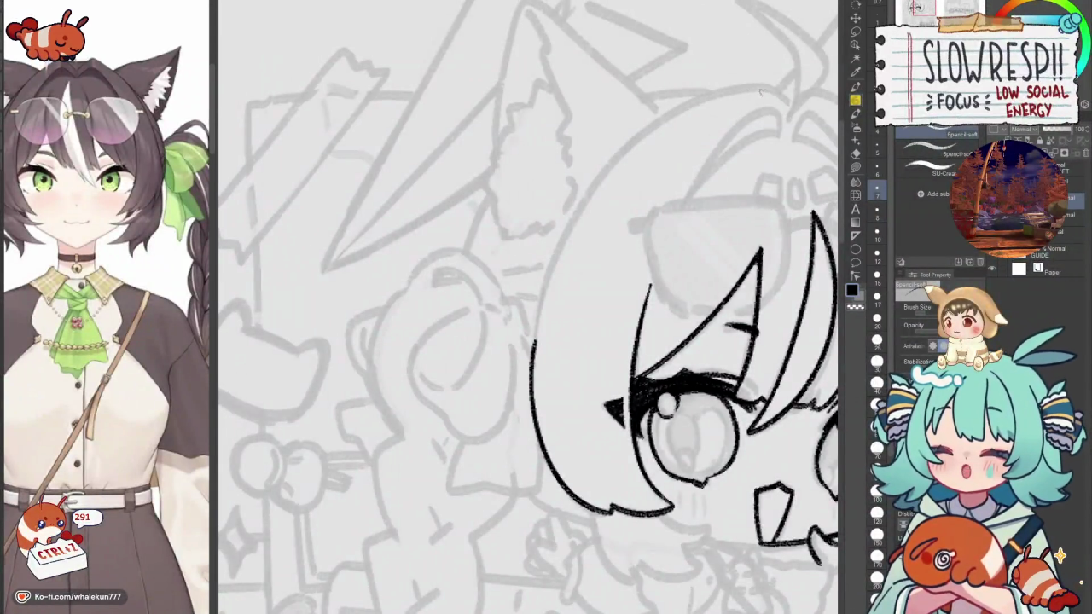
drag(710, 94, 553, 293)
key(ctrl+z)
drag(721, 90, 548, 314)
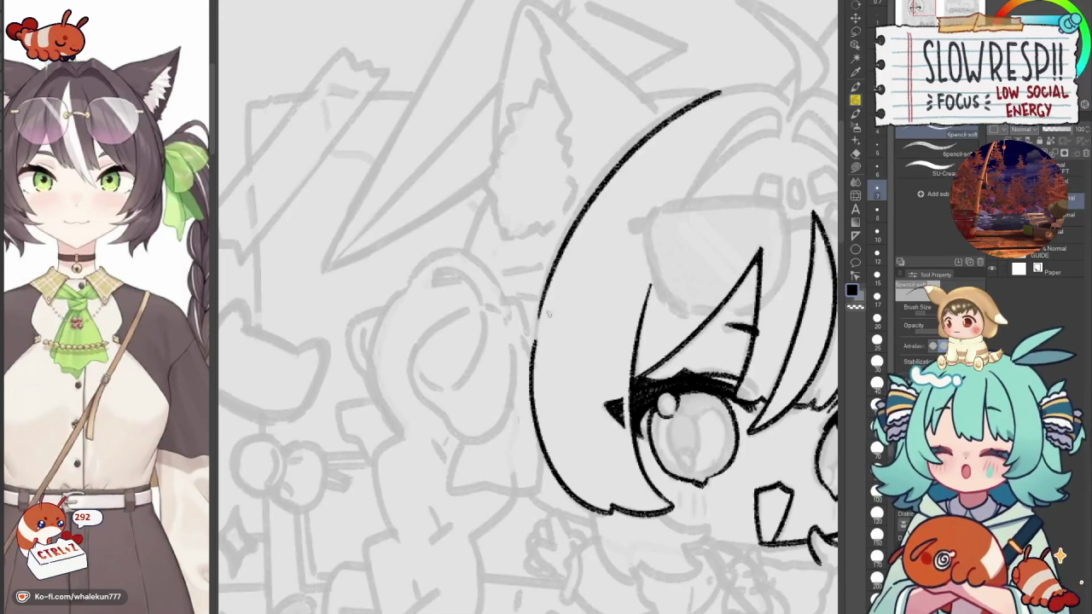
key(ctrl+z)
scroll(529, 307, down, 1)
mouse_move(719, 70)
mouse_down()
mouse_move(548, 277)
mouse_move(529, 321)
mouse_up()
key(ctrl+z)
key(ctrl+z)
drag(726, 71, 532, 338)
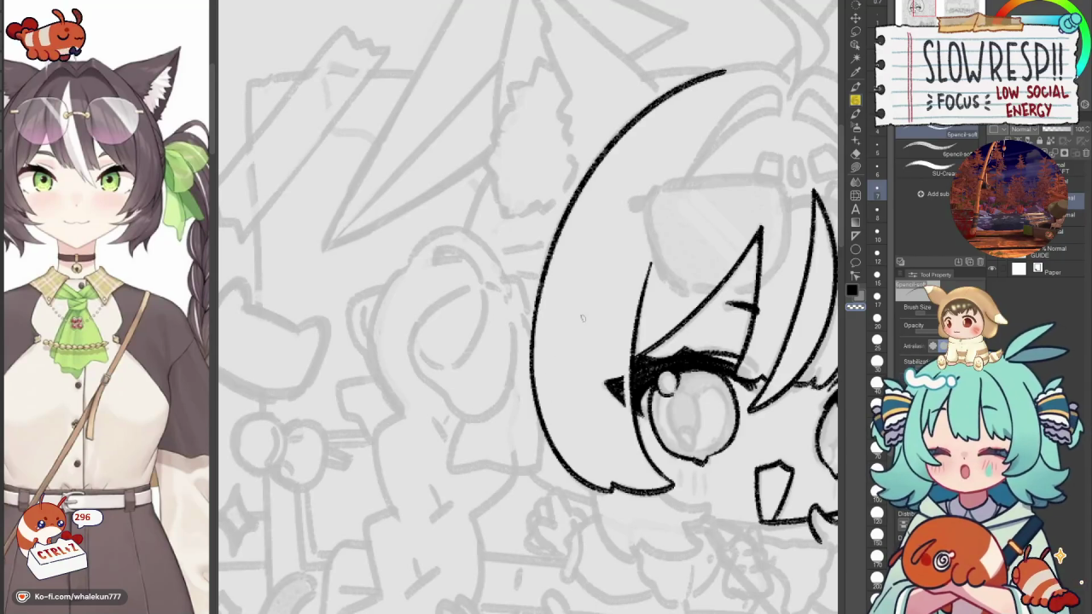
scroll(582, 318, down, 5)
scroll(582, 318, down, 3)
drag(582, 318, 221, 324)
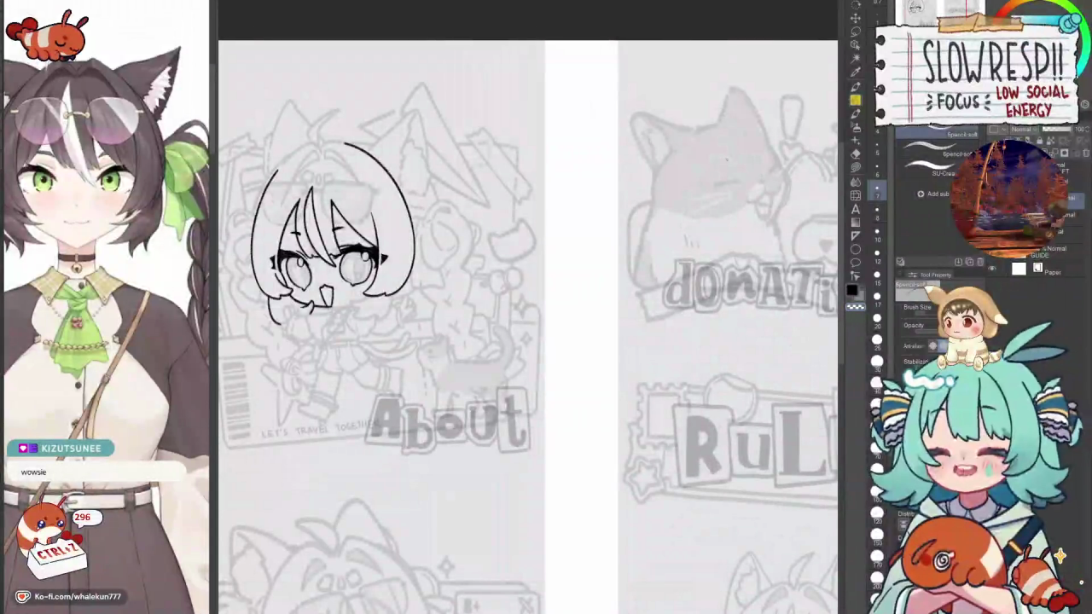
key(h)
scroll(727, 158, up, 2)
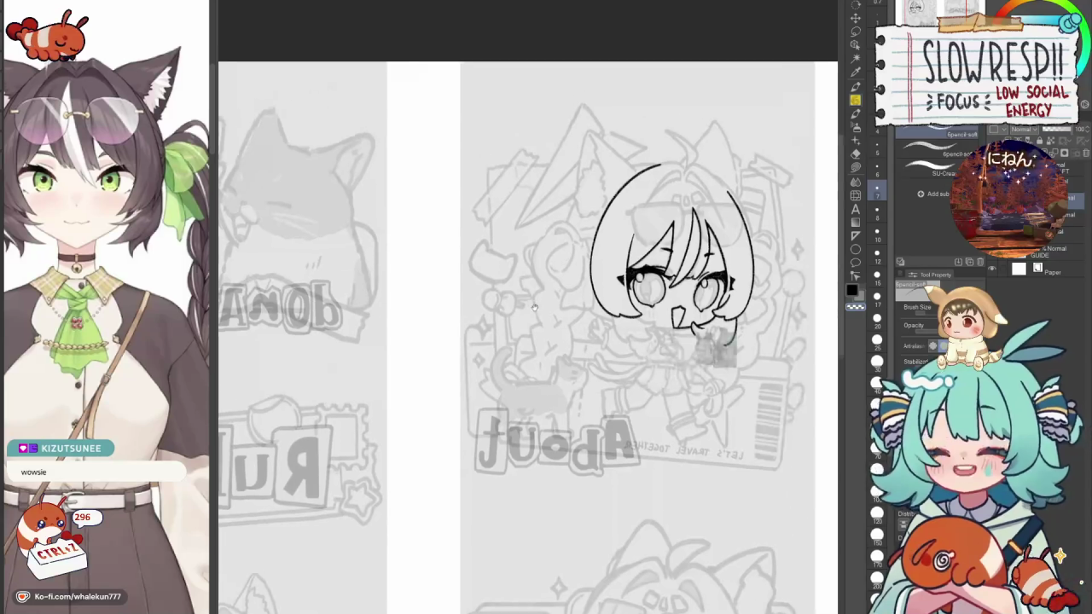
scroll(682, 188, up, 2)
scroll(640, 197, up, 3)
key(h)
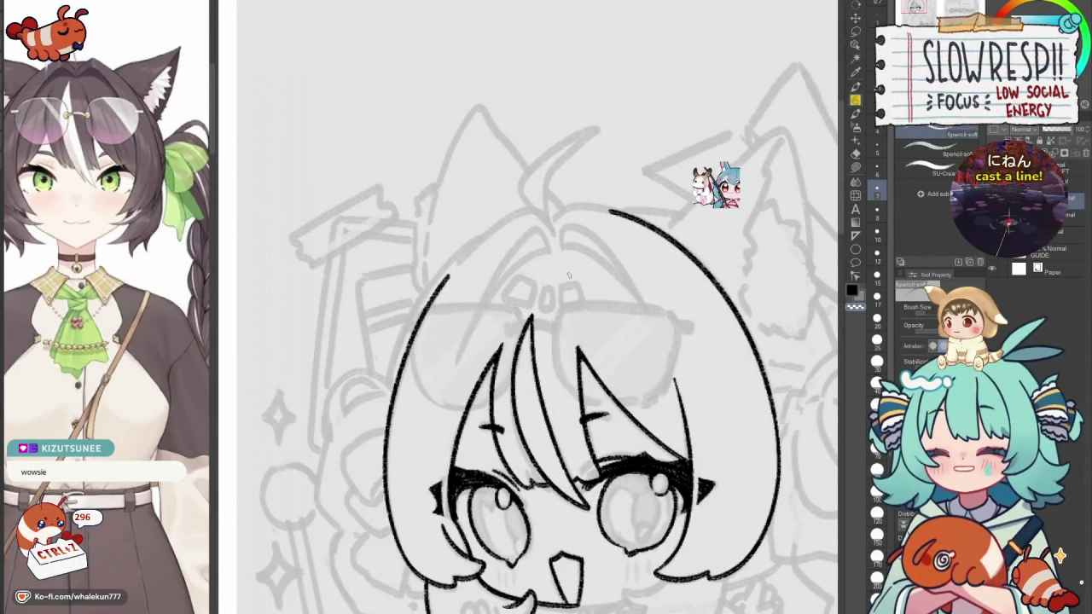
scroll(569, 275, up, 1)
scroll(569, 274, up, 1)
scroll(569, 275, up, 1)
mouse_move(592, 282)
mouse_down()
mouse_move(613, 253)
mouse_move(385, 378)
mouse_up()
Ink the curved strand sweeping from the top of the head down toward the bangs, retrying until clean.
key(ctrl+z)
drag(597, 225, 402, 487)
key(ctrl+z)
drag(613, 256, 486, 400)
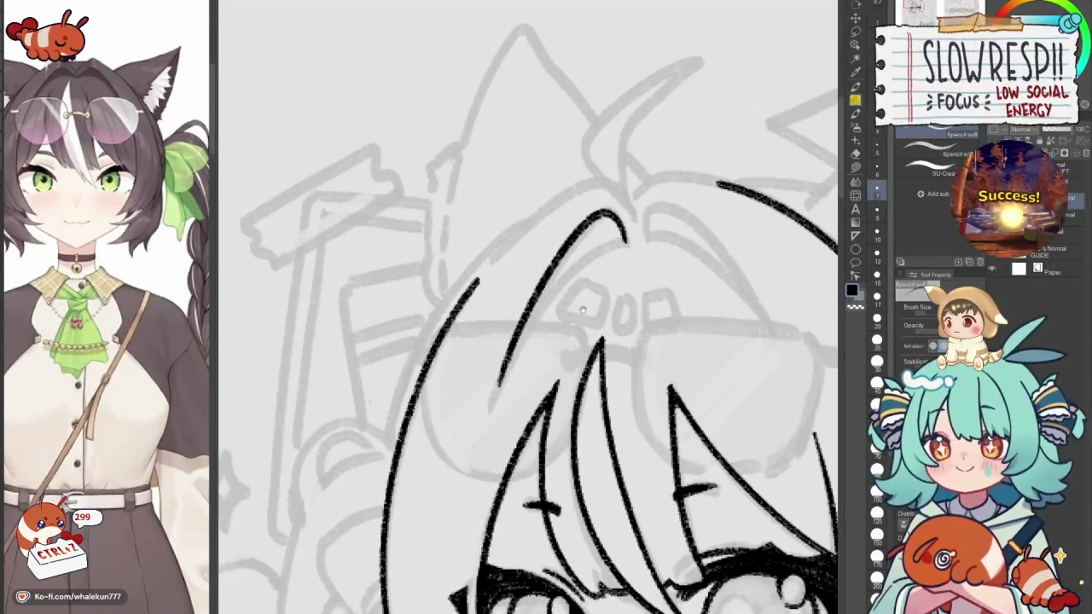
drag(578, 278, 590, 265)
key(ctrl+z)
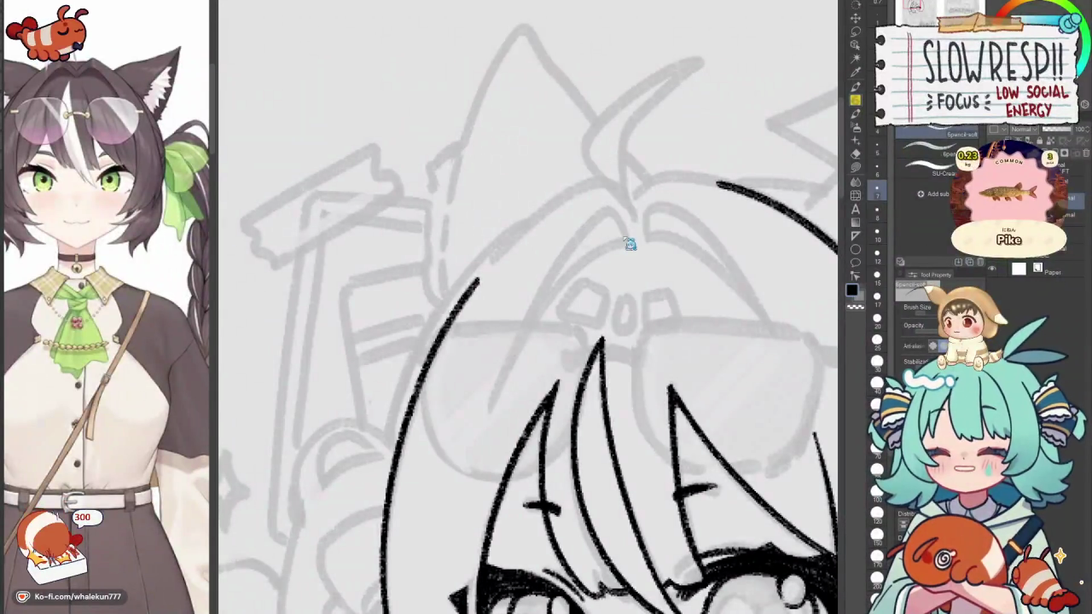
drag(623, 229, 511, 394)
key(ctrl+z)
drag(624, 241, 495, 401)
key(ctrl+z)
drag(627, 243, 507, 389)
key(ctrl+z)
drag(623, 235, 488, 401)
key(ctrl+z)
drag(625, 239, 493, 380)
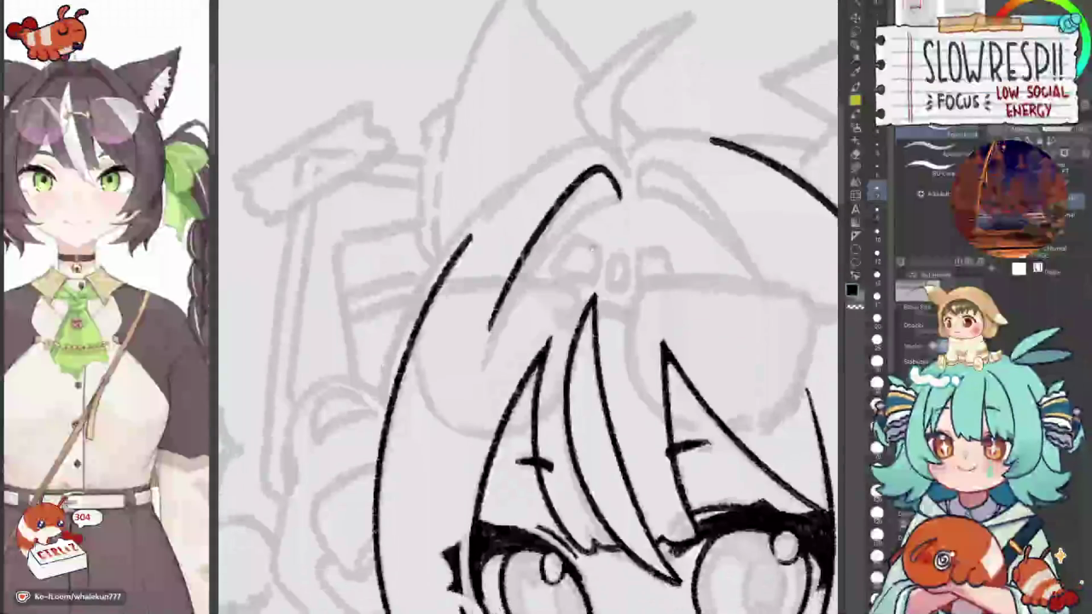
Draw the parting strand from the crown down-left over the sketch.
drag(493, 379, 505, 310)
drag(631, 174, 503, 303)
key(ctrl+z)
key(ctrl+z)
mouse_move(631, 176)
mouse_down()
mouse_move(502, 328)
mouse_move(507, 313)
mouse_up()
key(ctrl+z)
drag(638, 174, 516, 314)
key(ctrl+z)
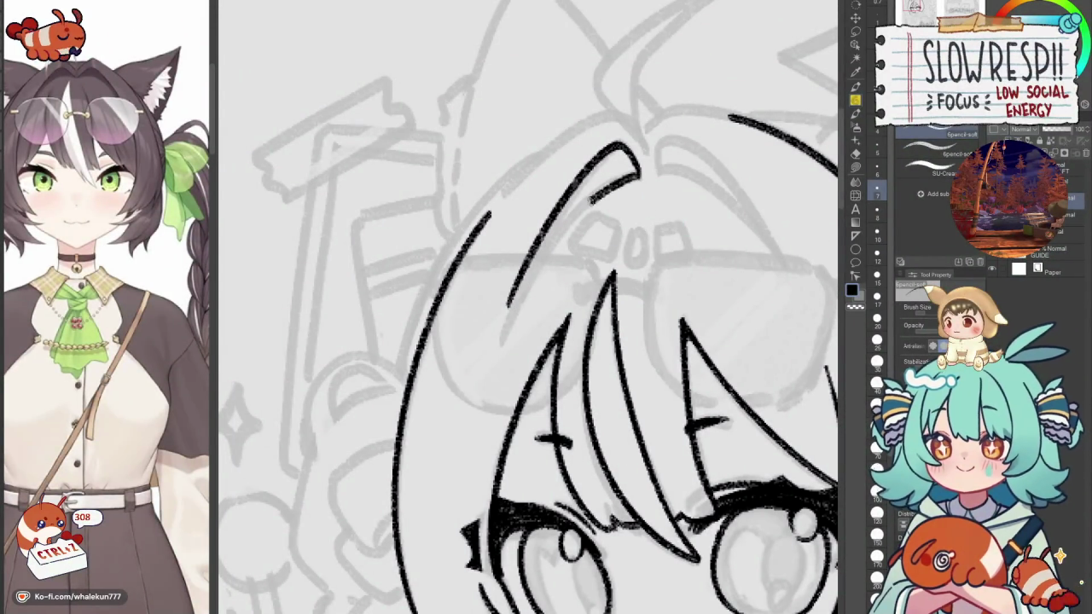
drag(637, 174, 507, 318)
drag(527, 252, 507, 290)
key(ctrl+z)
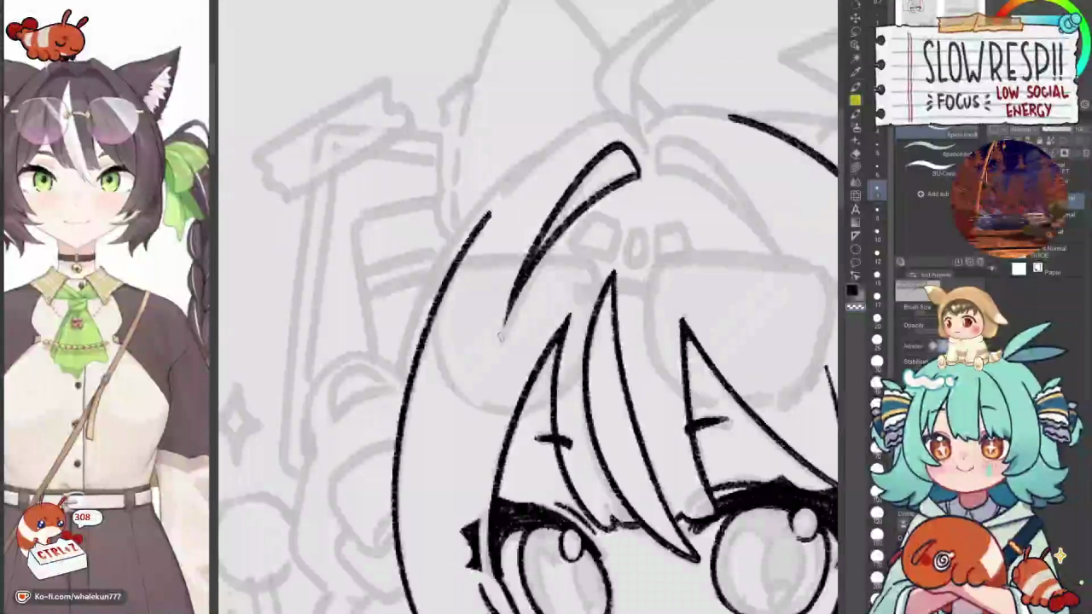
Rotate the canvas and ink the strand across the parting, trimming its tip to form a pointed part.
key(asciicircum)
key(asciicircum)
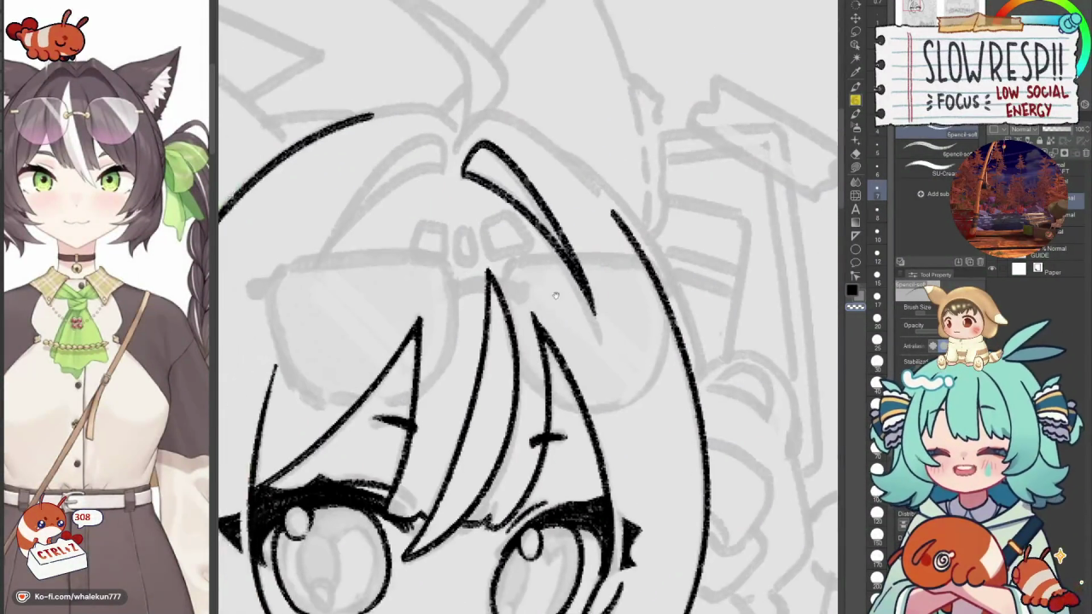
key(asciicircum)
key(asciicircum)
drag(635, 225, 529, 337)
key(ctrl+z)
drag(635, 224, 502, 369)
key(ctrl+z)
drag(638, 224, 498, 361)
key(ctrl+z)
drag(638, 225, 503, 369)
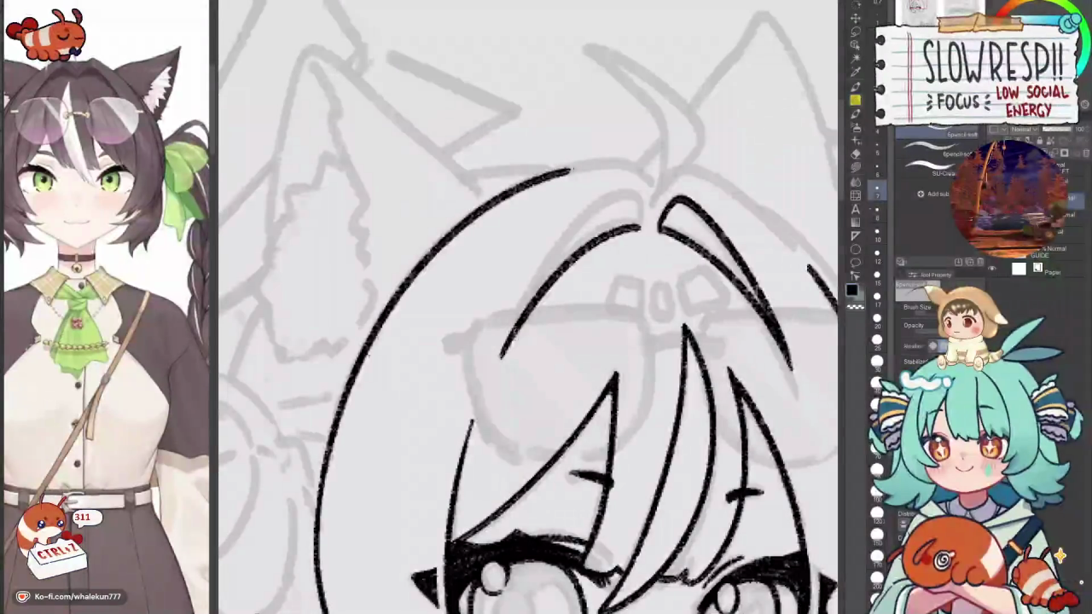
key(ctrl+z)
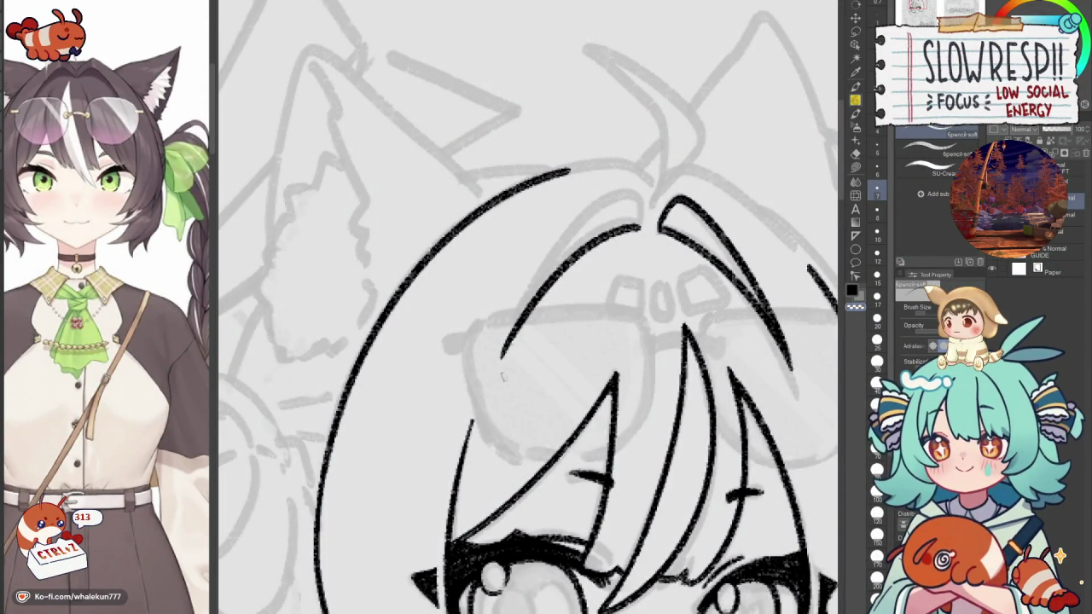
key(ctrl+z)
drag(626, 249, 520, 314)
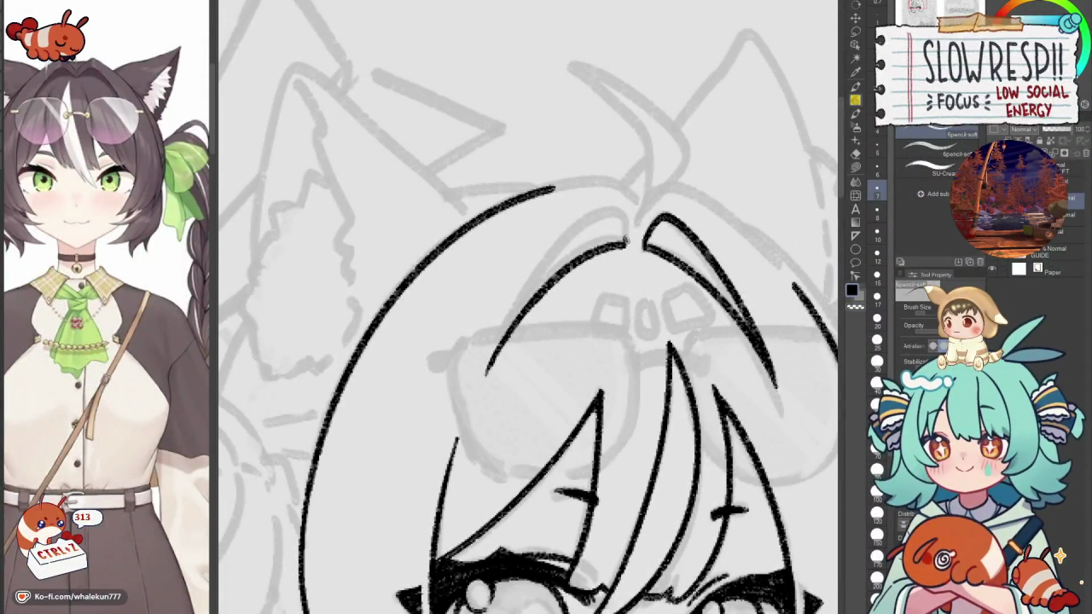
key(ctrl+z)
mouse_move(624, 247)
mouse_down()
mouse_move(623, 217)
mouse_move(500, 359)
mouse_up()
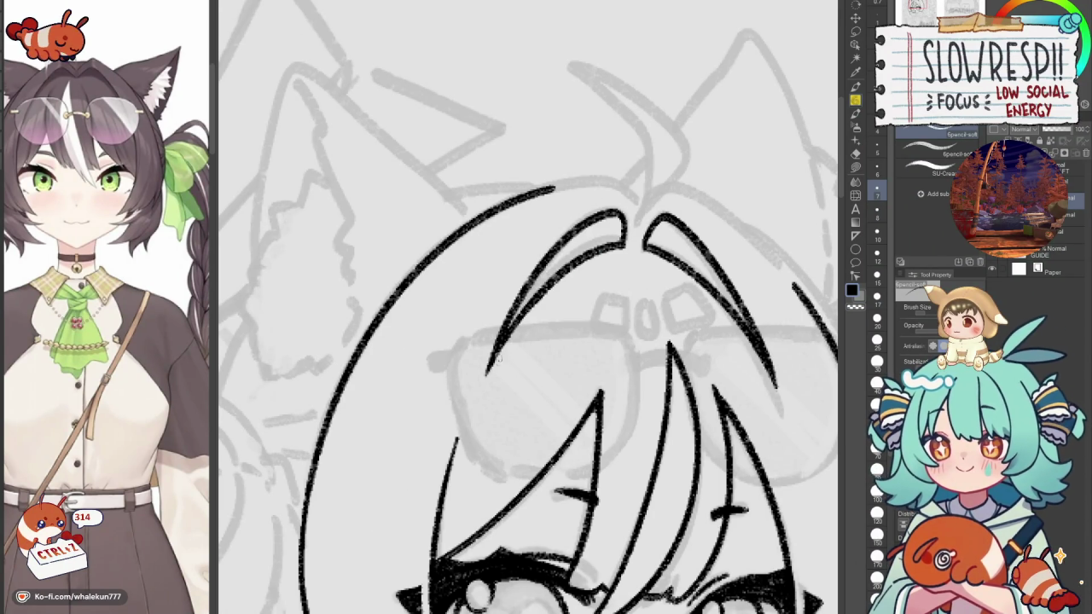
drag(680, 176, 502, 291)
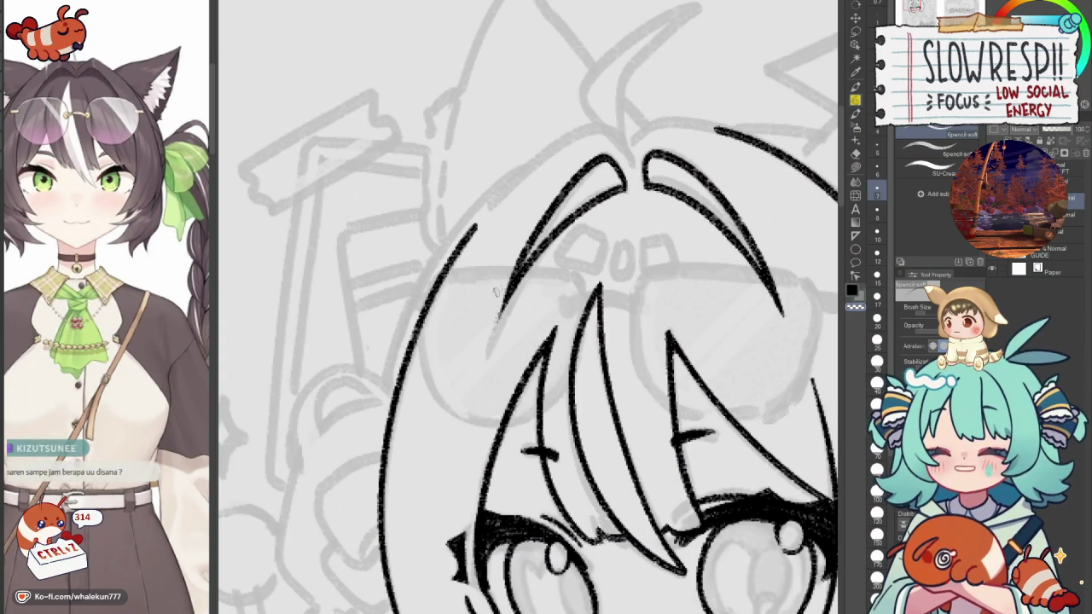
key(ctrl+z)
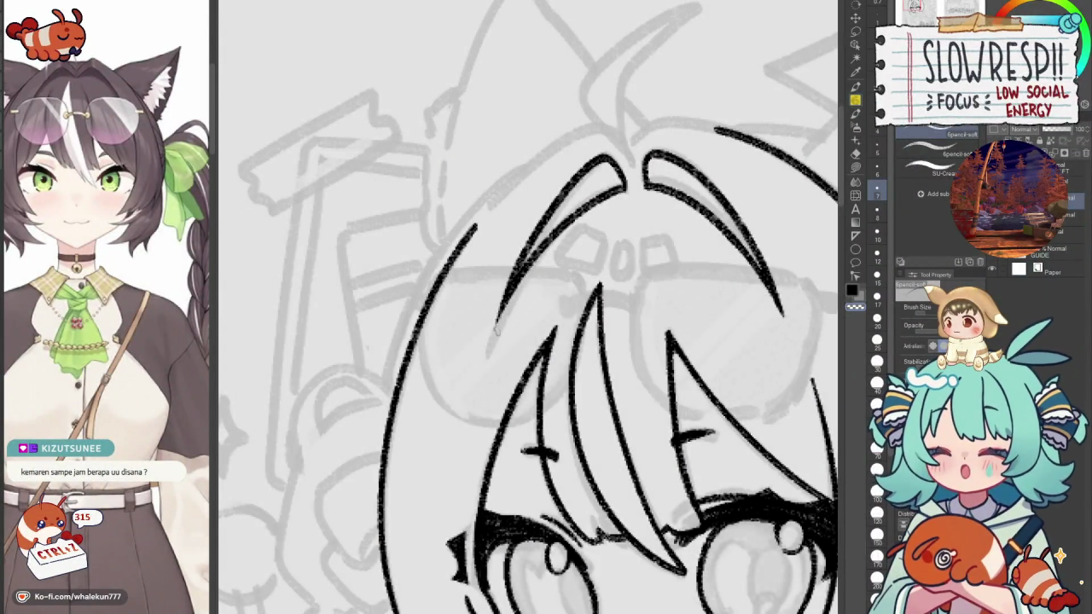
key(ctrl+z)
key(ctrl+z)
drag(506, 290, 493, 328)
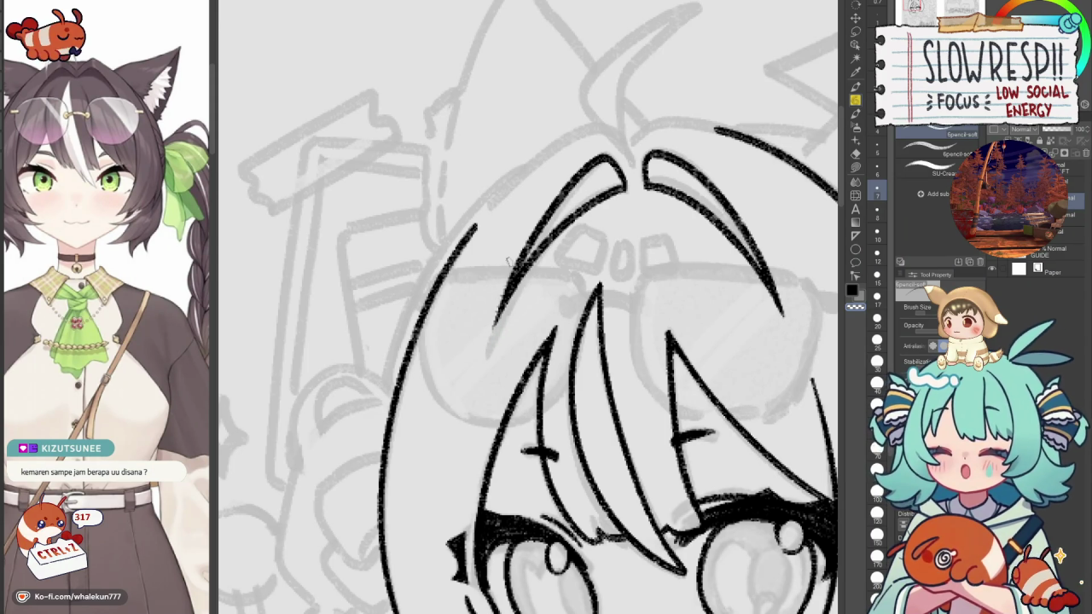
key(ctrl+z)
key(ctrl+z)
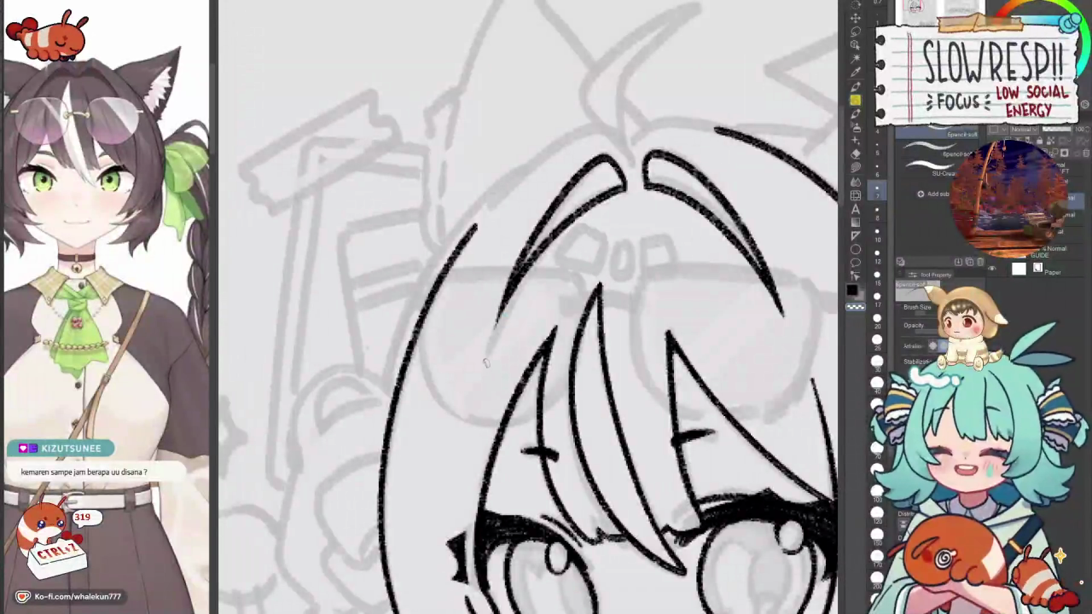
scroll(486, 352, down, 2)
scroll(555, 281, up, 2)
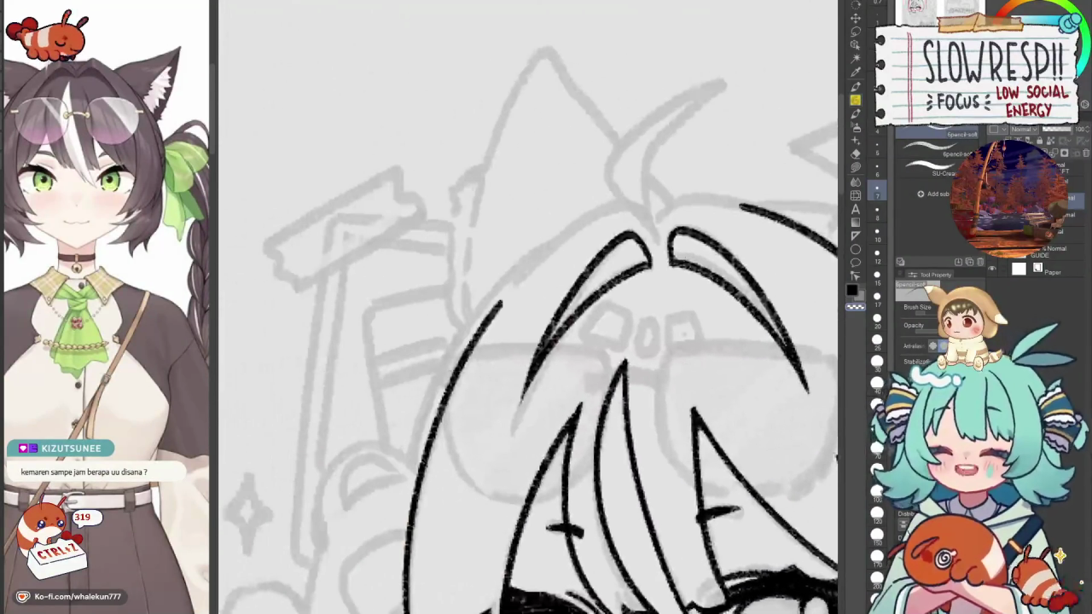
scroll(657, 191, down, 1)
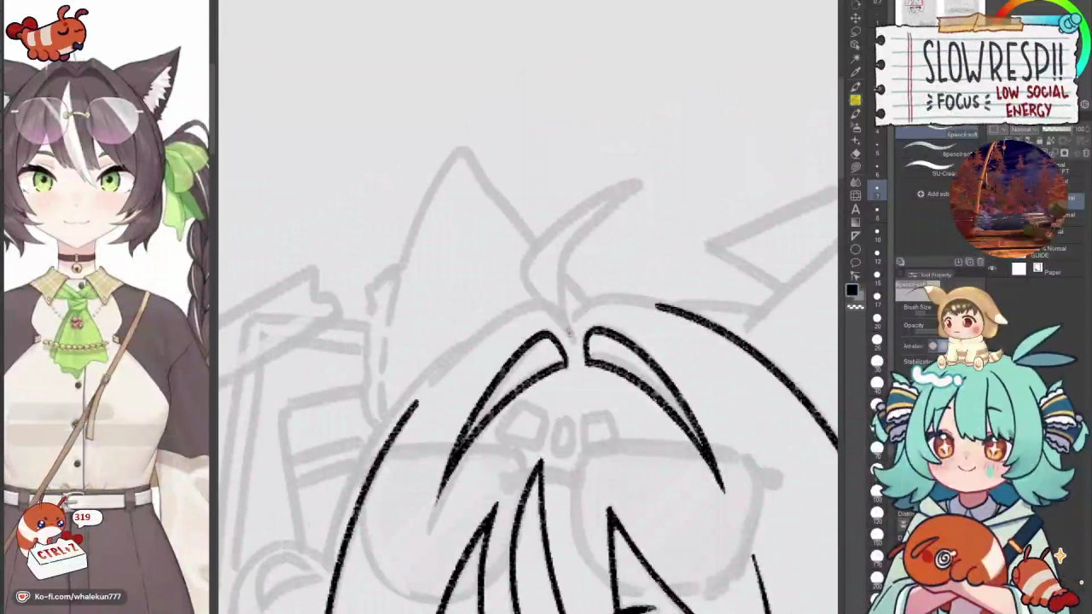
Draw the curling cowlick strand rising from the centre part up past the crown.
drag(567, 324, 643, 179)
drag(575, 248, 570, 271)
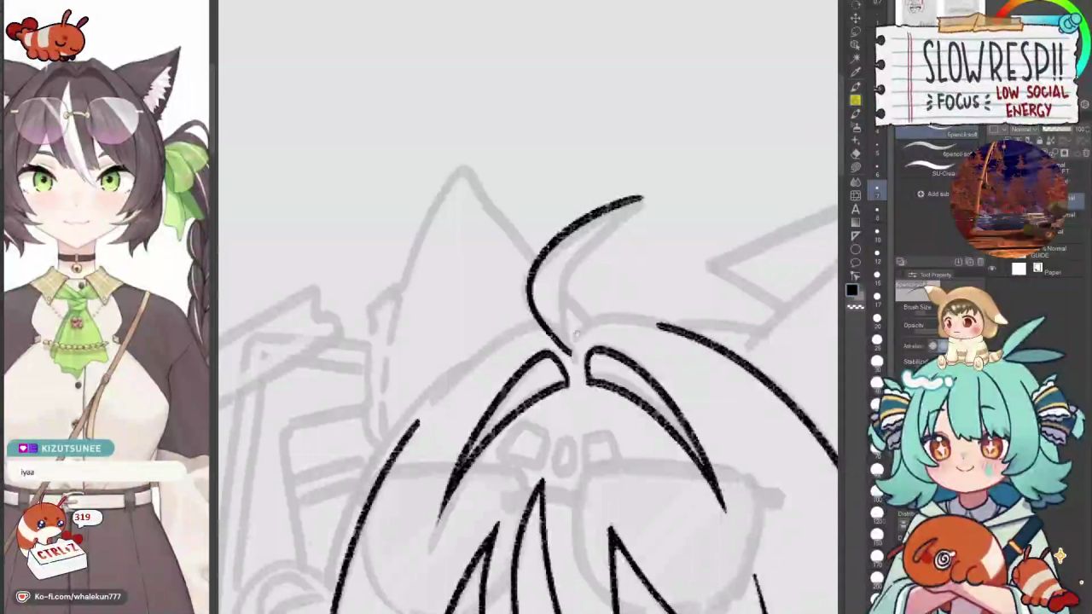
Redraw the top hair arc so it closes the cowlick curl at the crown.
drag(529, 341, 568, 295)
drag(681, 156, 585, 274)
key(ctrl+z)
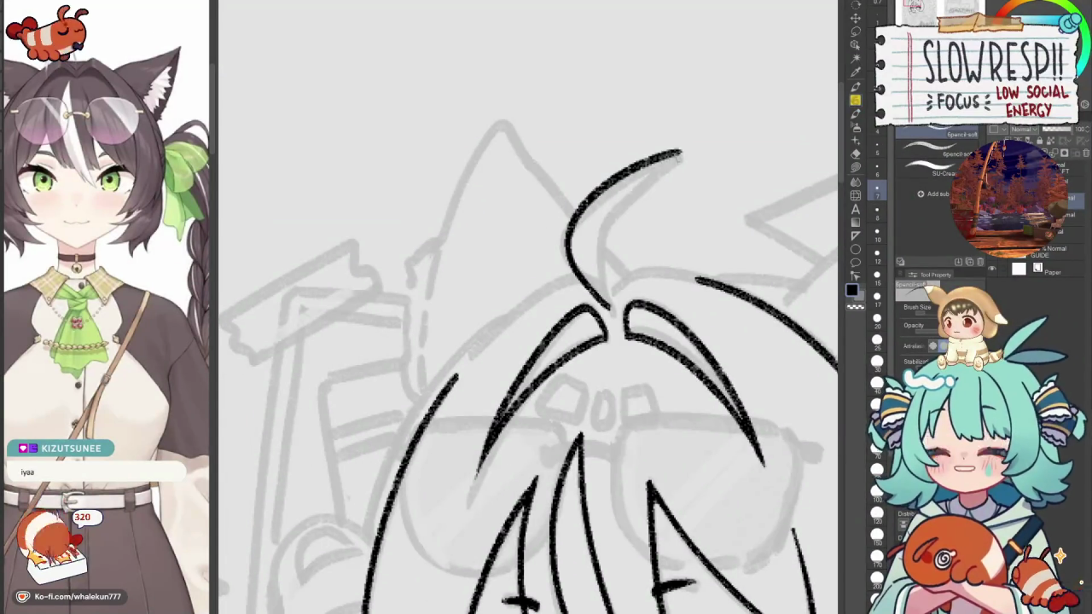
key(ctrl+z)
mouse_move(680, 155)
mouse_down()
mouse_move(606, 242)
mouse_move(693, 241)
mouse_up()
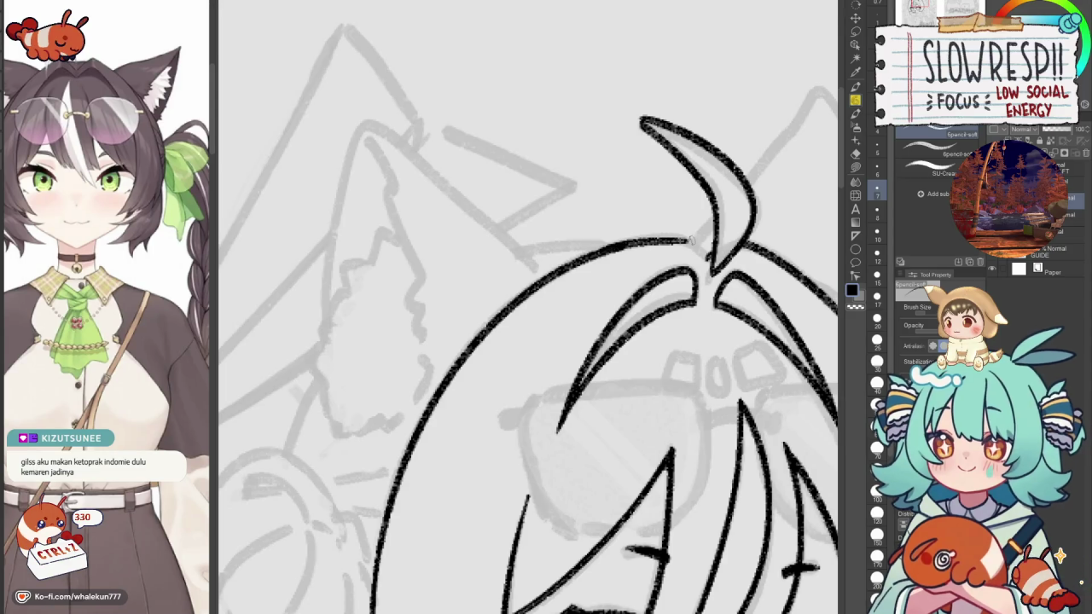
key(ctrl+z)
drag(601, 253, 692, 241)
key(ctrl+z)
drag(601, 252, 693, 241)
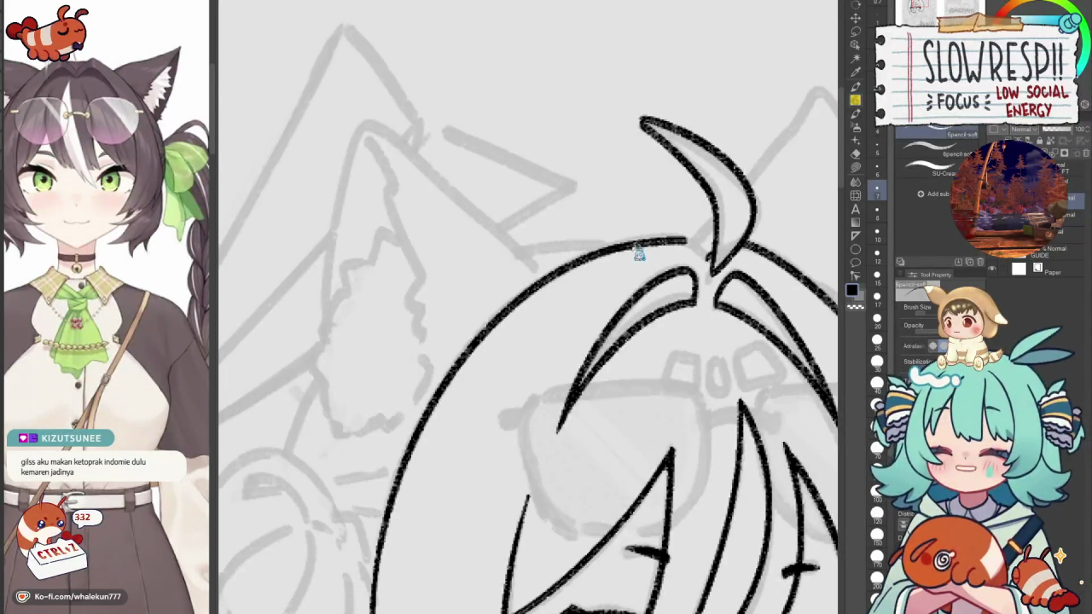
key(ctrl+z)
mouse_move(594, 255)
mouse_down()
mouse_move(692, 239)
mouse_move(708, 261)
mouse_move(687, 237)
mouse_move(691, 274)
mouse_up()
key(ctrl+z)
key(ctrl+z)
key(ctrl+z)
key(ctrl+z)
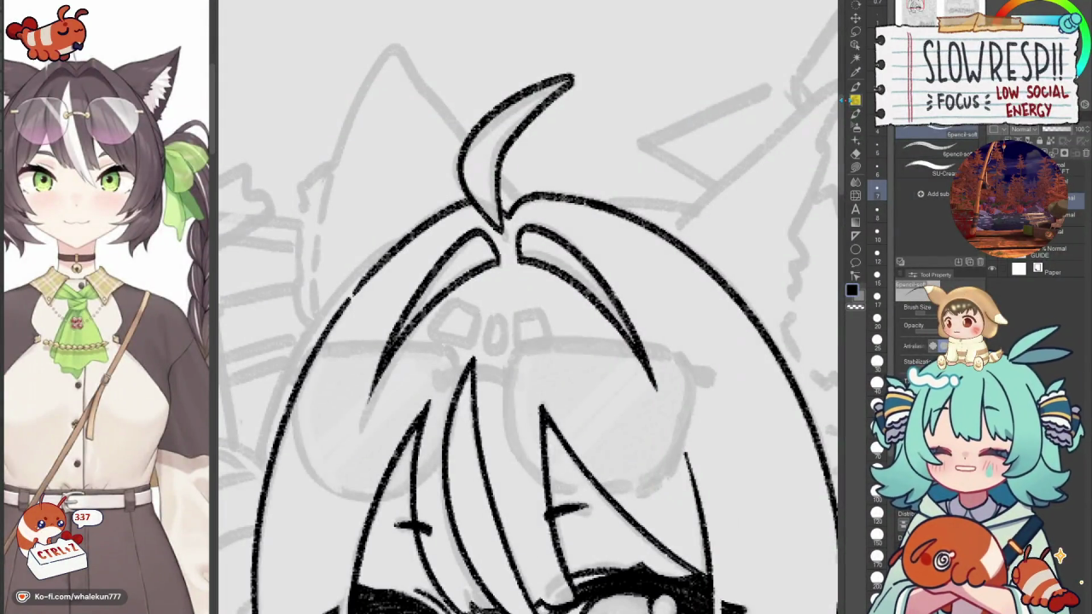
scroll(621, 162, down, 3)
Redraw the long hair strand down the left side of the face until it sits cleanly.
scroll(621, 162, up, 3)
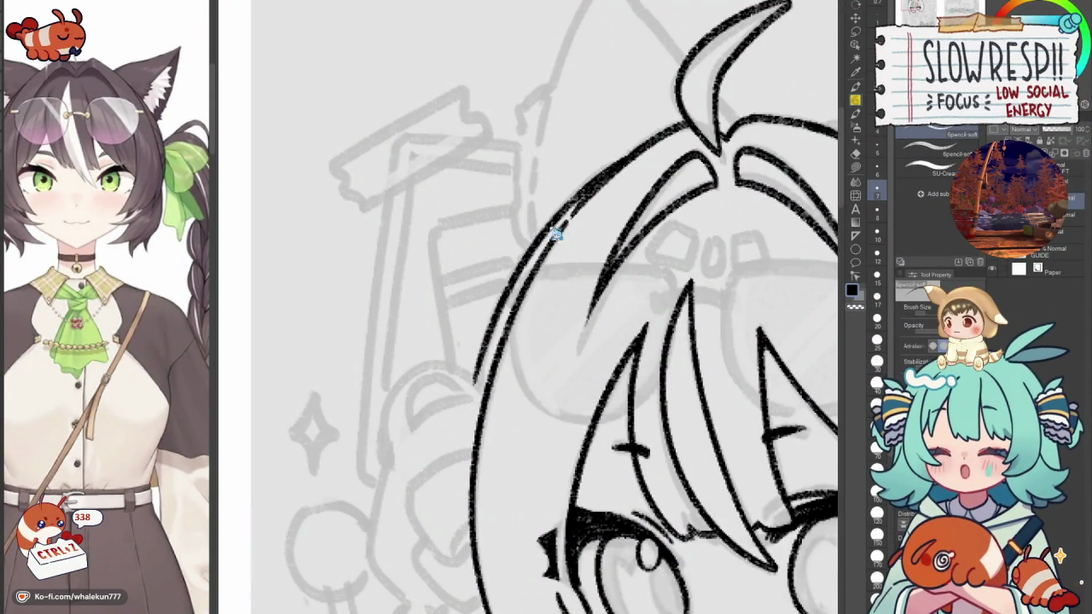
drag(630, 157, 475, 376)
key(ctrl+z)
drag(631, 157, 474, 386)
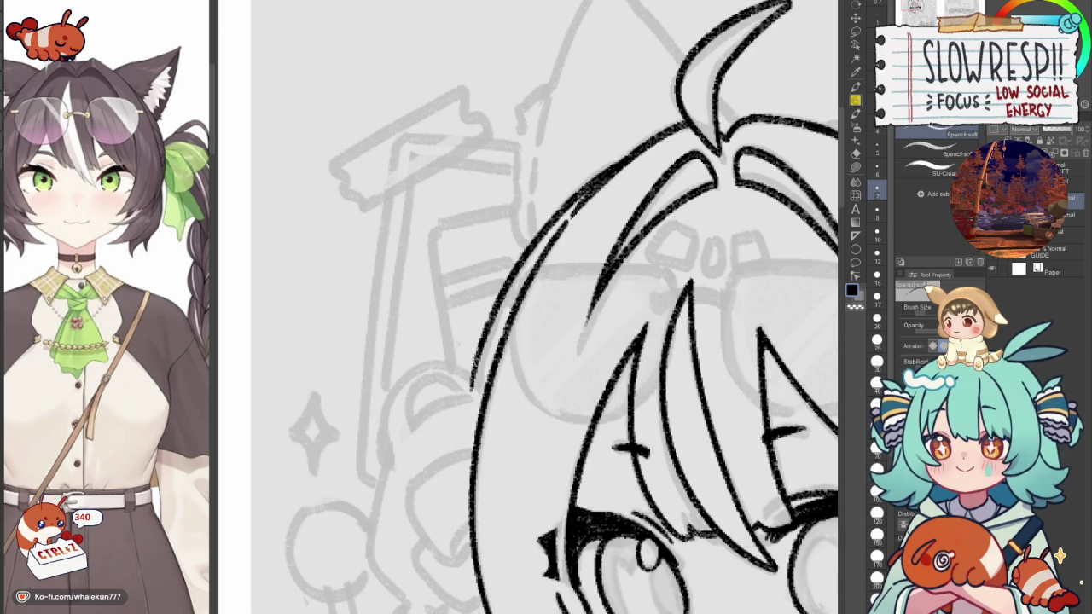
key(ctrl+z)
drag(629, 157, 474, 380)
key(ctrl+z)
drag(631, 155, 475, 380)
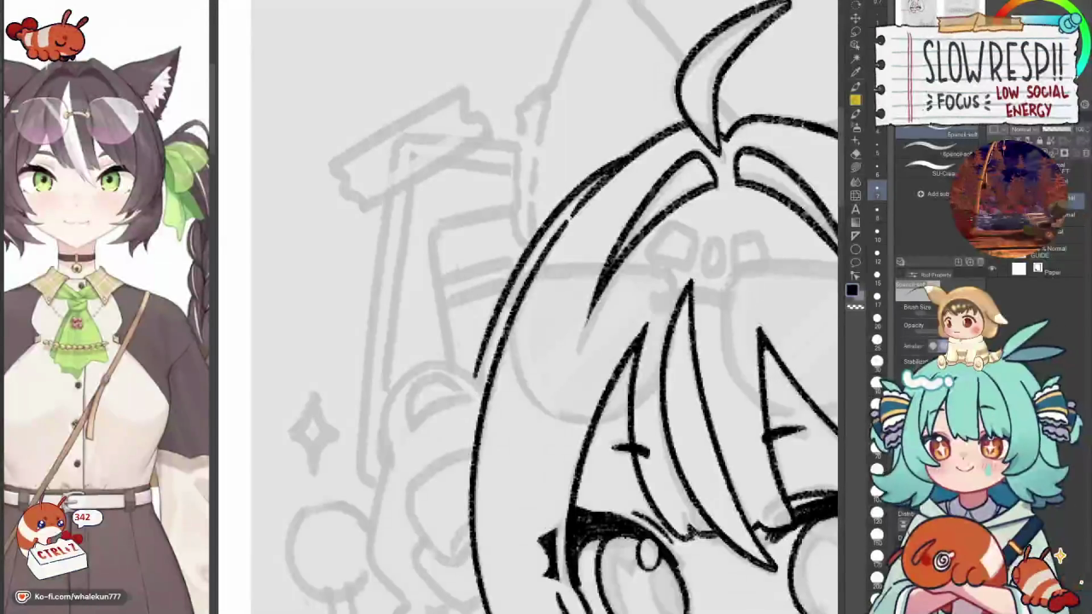
key(ctrl+z)
drag(630, 157, 474, 380)
key(ctrl+z)
drag(631, 157, 475, 381)
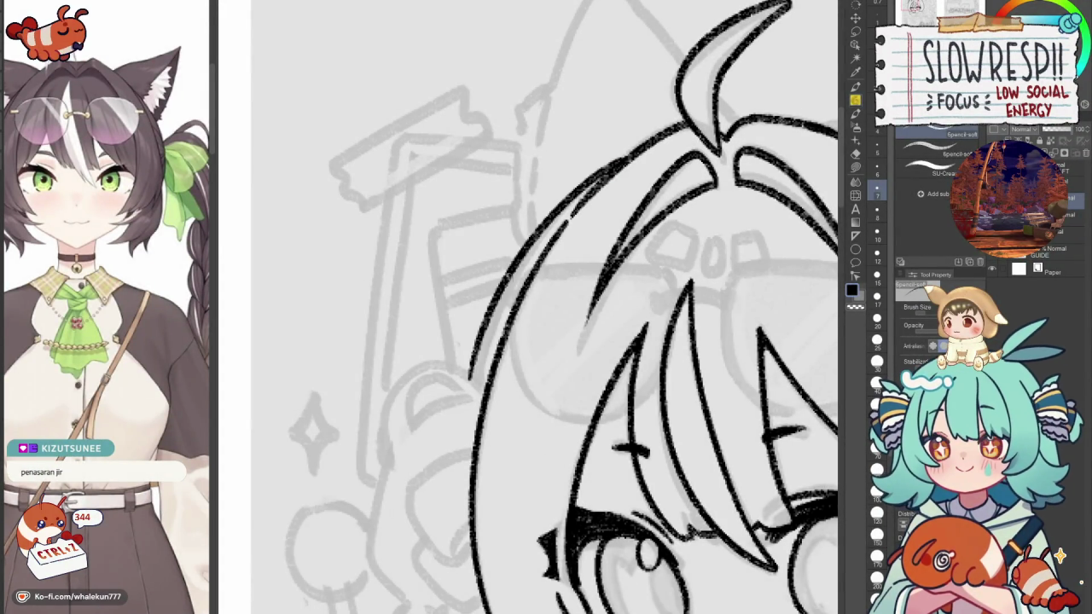
key(ctrl+z)
drag(629, 157, 474, 380)
key(ctrl+z)
drag(631, 153, 475, 384)
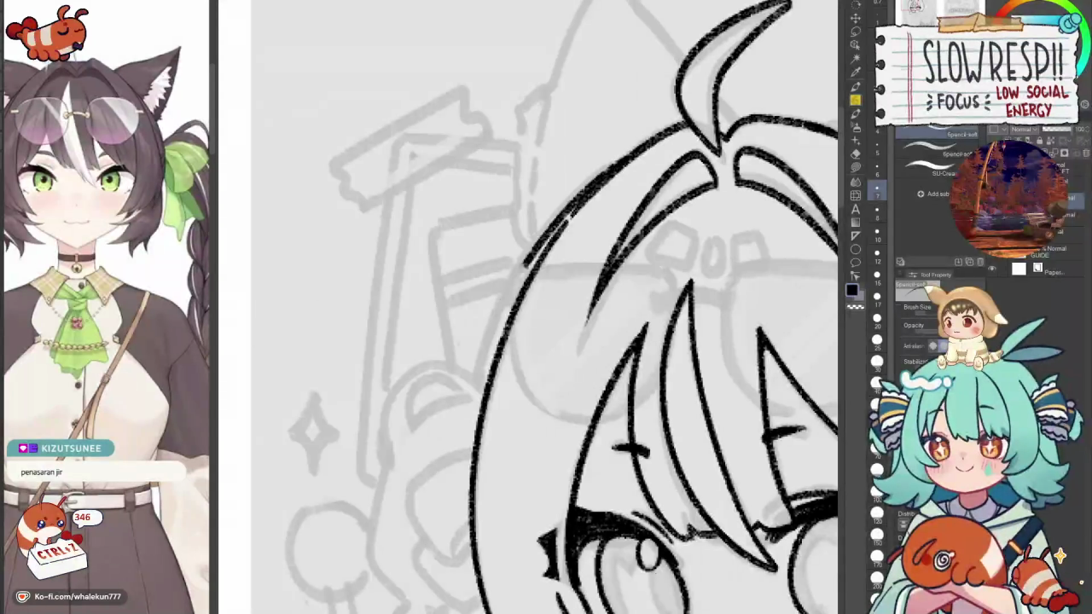
key(ctrl+z)
key(ctrl+z)
drag(632, 155, 474, 381)
key(ctrl+z)
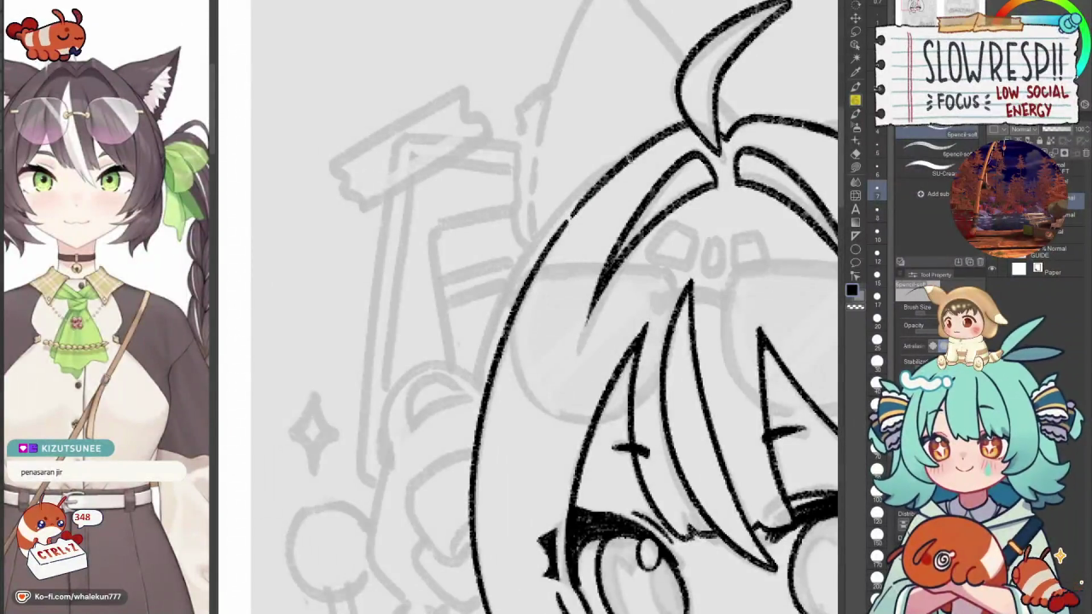
drag(631, 156, 478, 365)
Undo the recent small strokes, then zoom out and flip the canvas horizontally to check balance.
drag(502, 319, 480, 270)
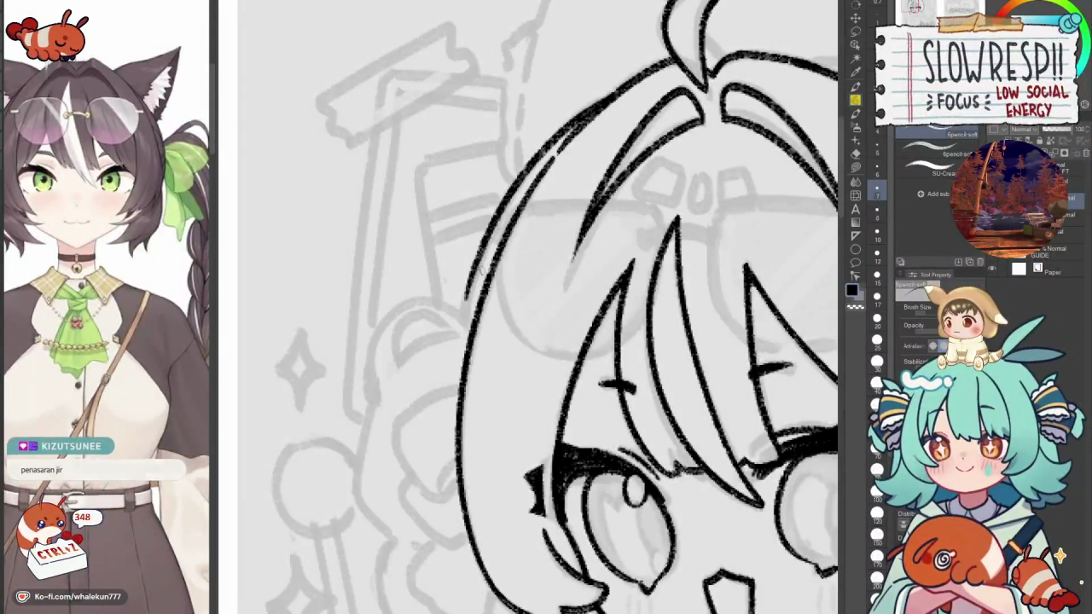
drag(482, 271, 499, 234)
key(ctrl+z)
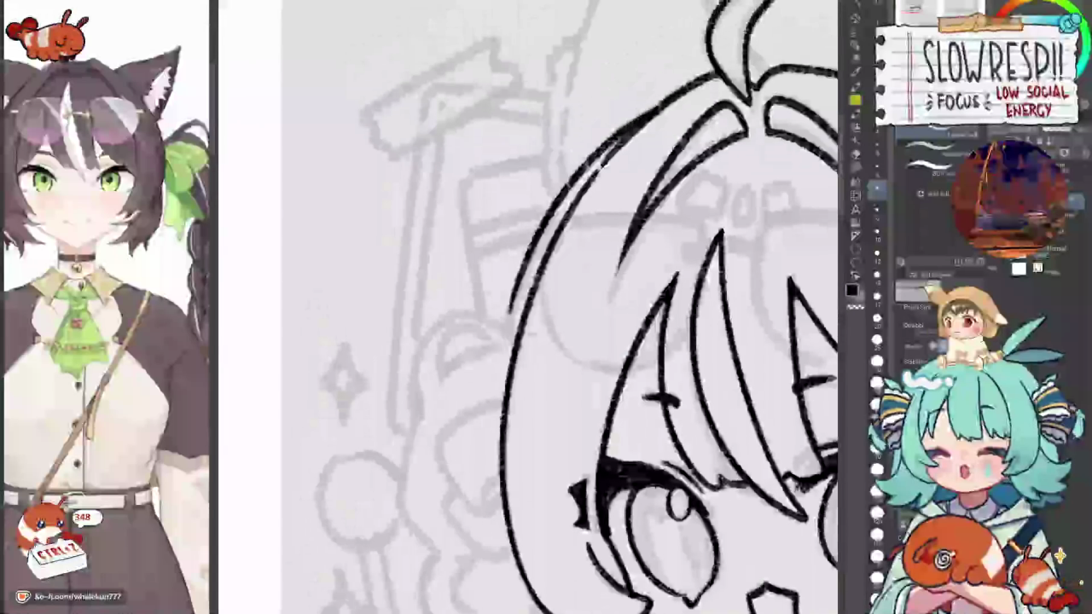
key(ctrl+z)
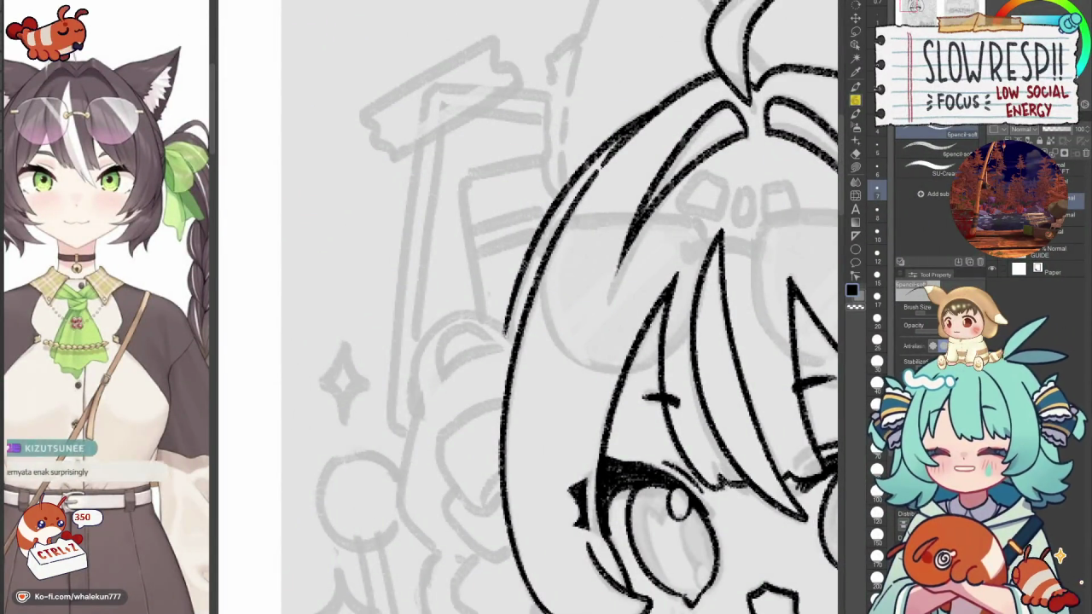
key(ctrl+z)
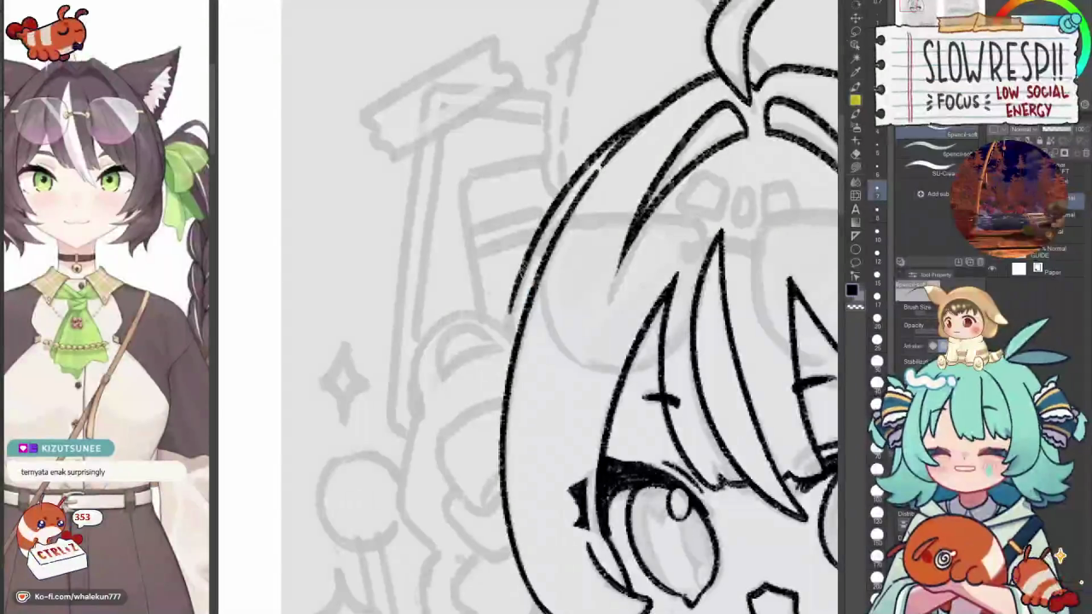
key(ctrl+z)
key(ctrl+z)
key(ctrl+z)
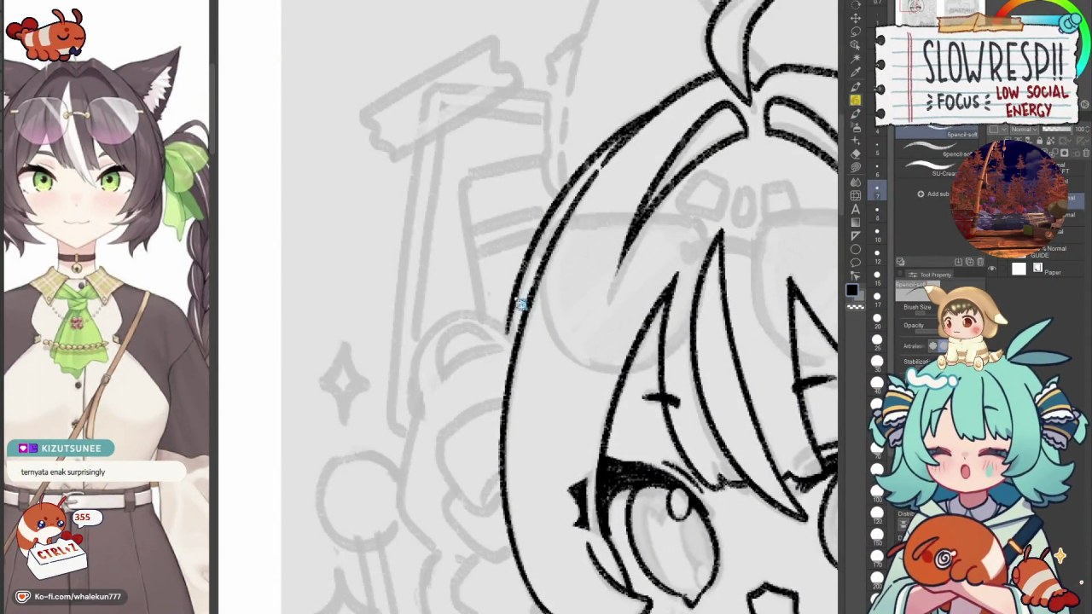
key(ctrl+z)
key(ctrl+z)
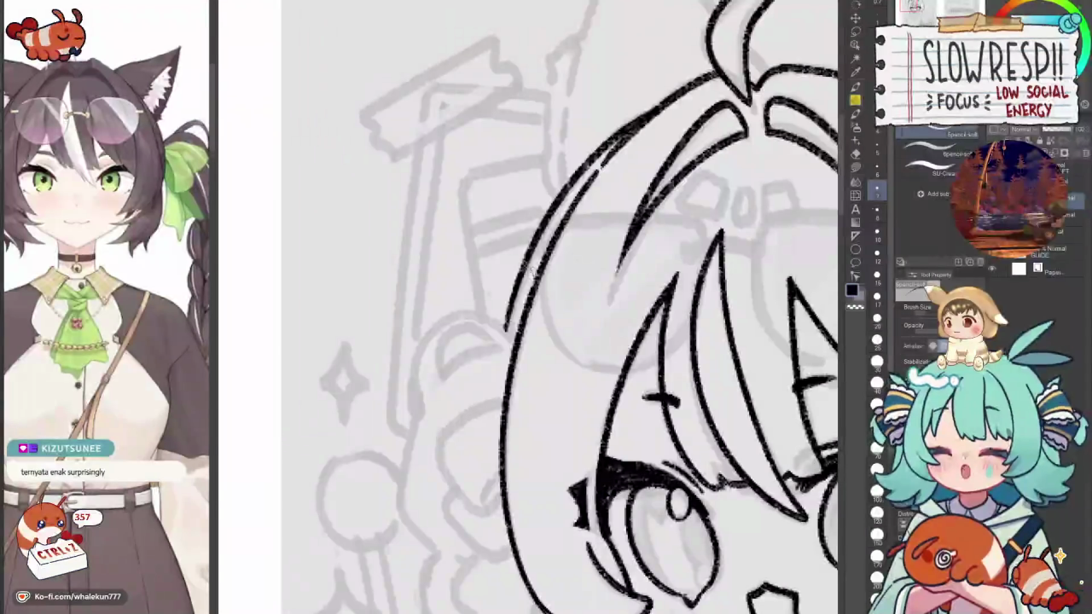
scroll(546, 341, down, 2)
scroll(546, 342, down, 2)
scroll(546, 341, down, 3)
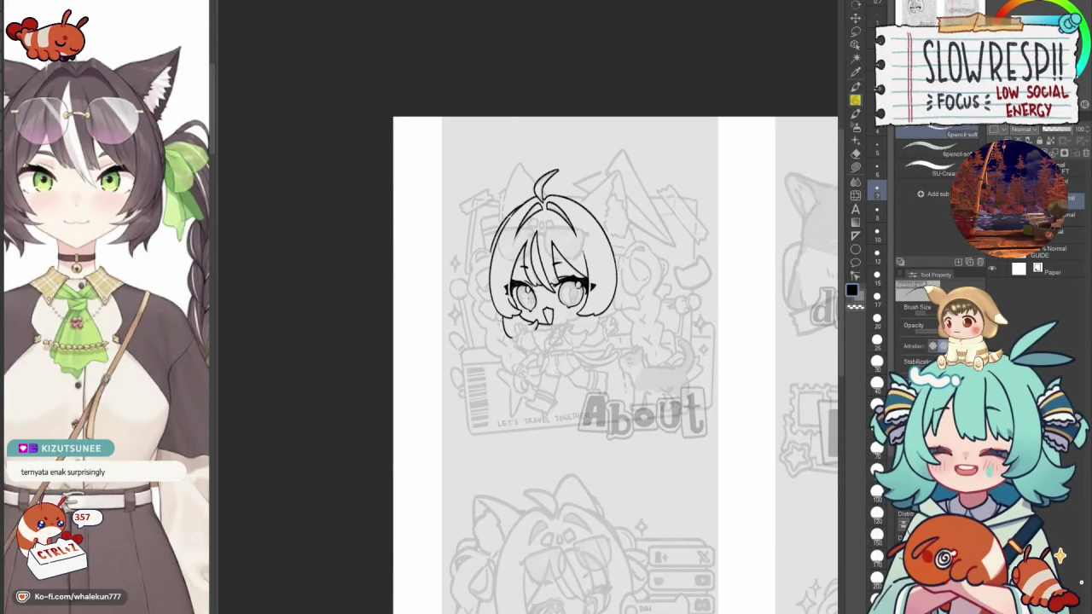
key(h)
scroll(418, 179, down, 1)
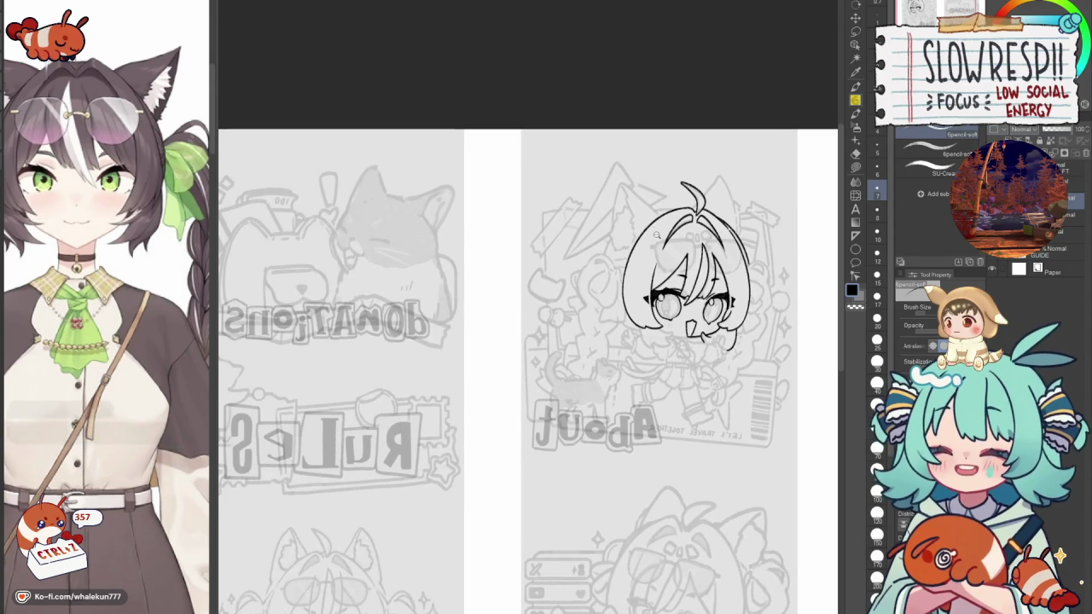
scroll(419, 179, up, 4)
scroll(418, 179, up, 1)
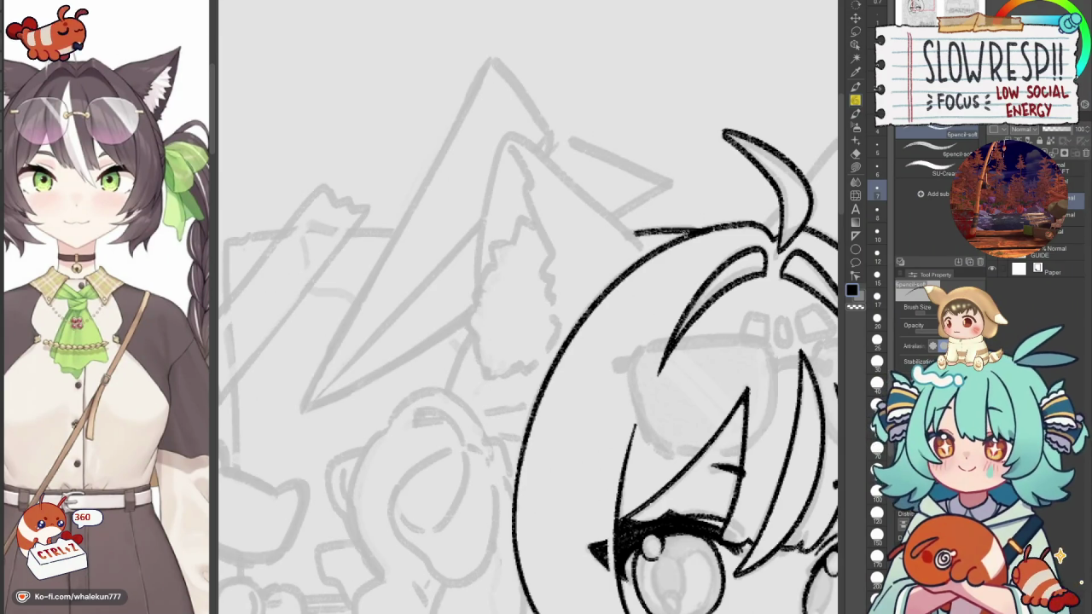
Rotate the canvas, reselect the pencil, and ink a hair strand beside the antenna tuft.
key(ctrl+z)
mouse_move(682, 230)
mouse_down()
mouse_move(633, 232)
mouse_move(695, 229)
mouse_move(664, 183)
mouse_up()
key(ctrl+z)
key(ctrl+z)
key(ctrl+z)
key(ctrl+z)
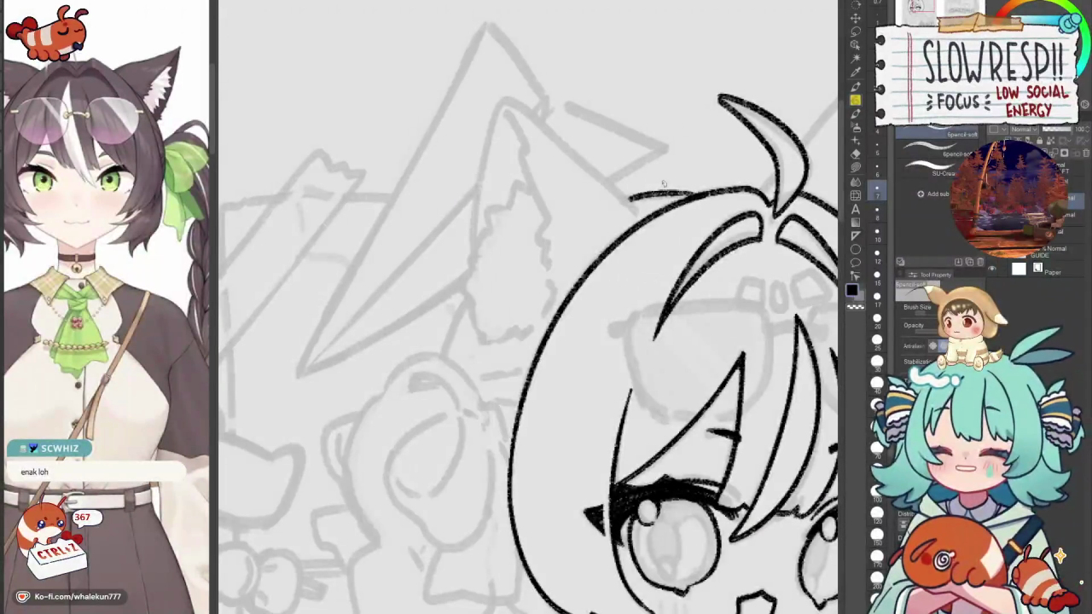
drag(677, 231, 629, 173)
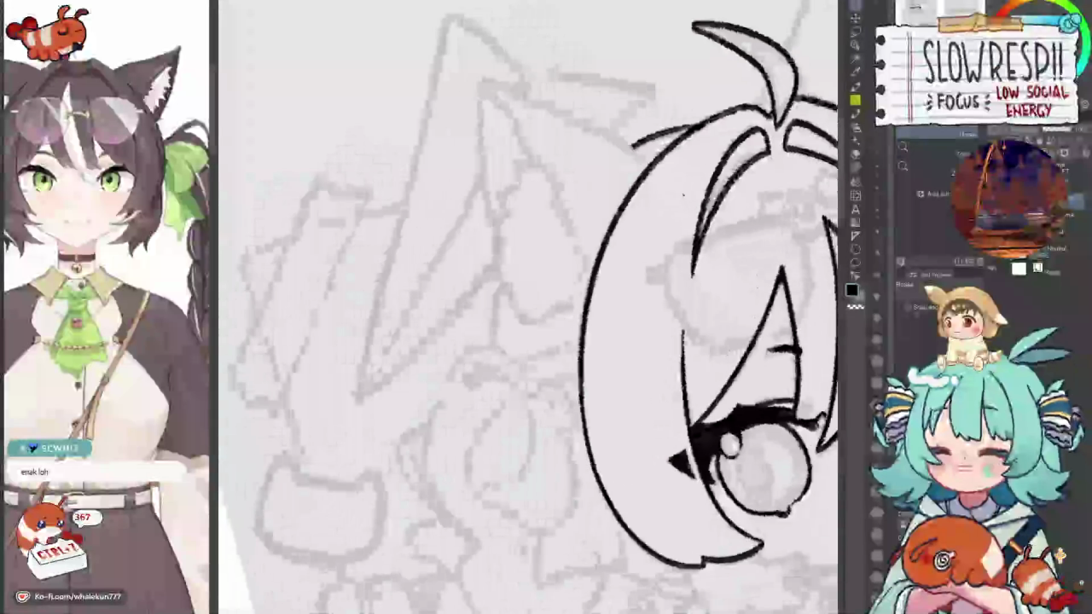
key(p)
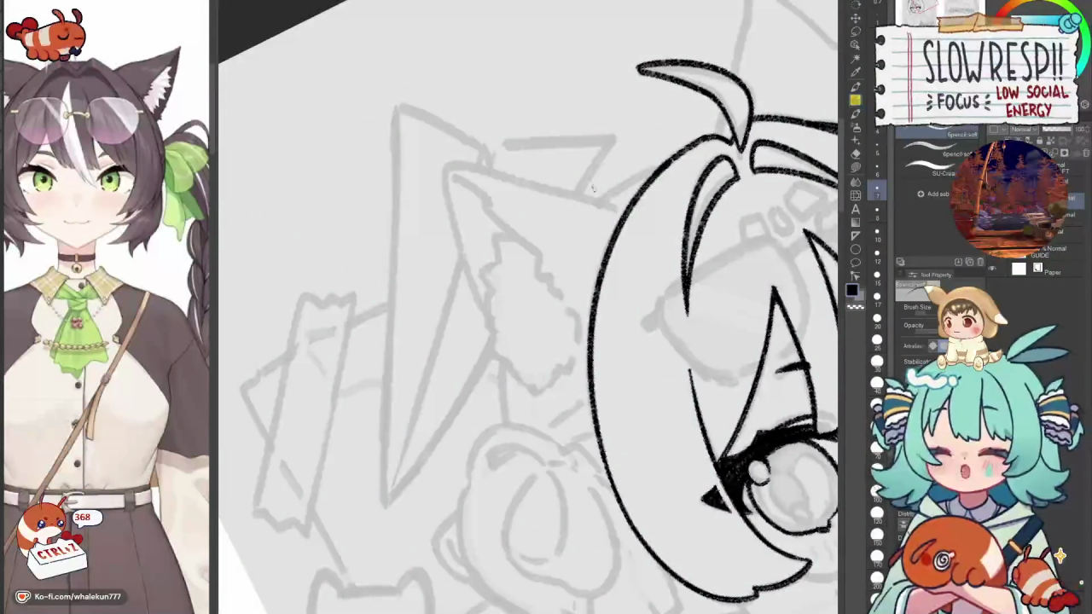
drag(664, 162, 591, 214)
key(ctrl+z)
key(ctrl+z)
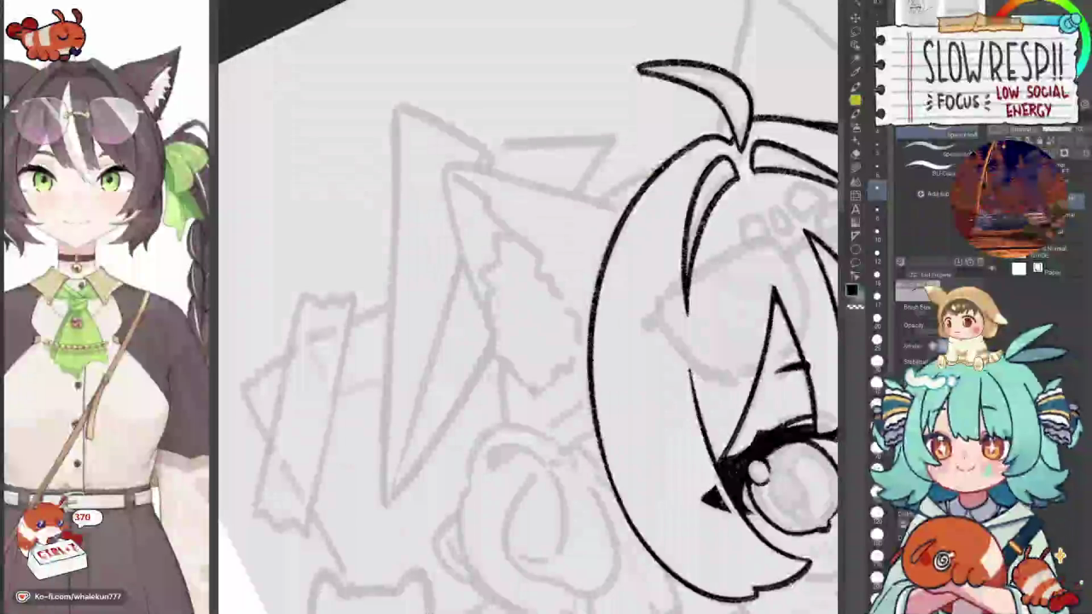
drag(653, 166, 599, 210)
key(ctrl+z)
key(ctrl+z)
drag(664, 162, 599, 210)
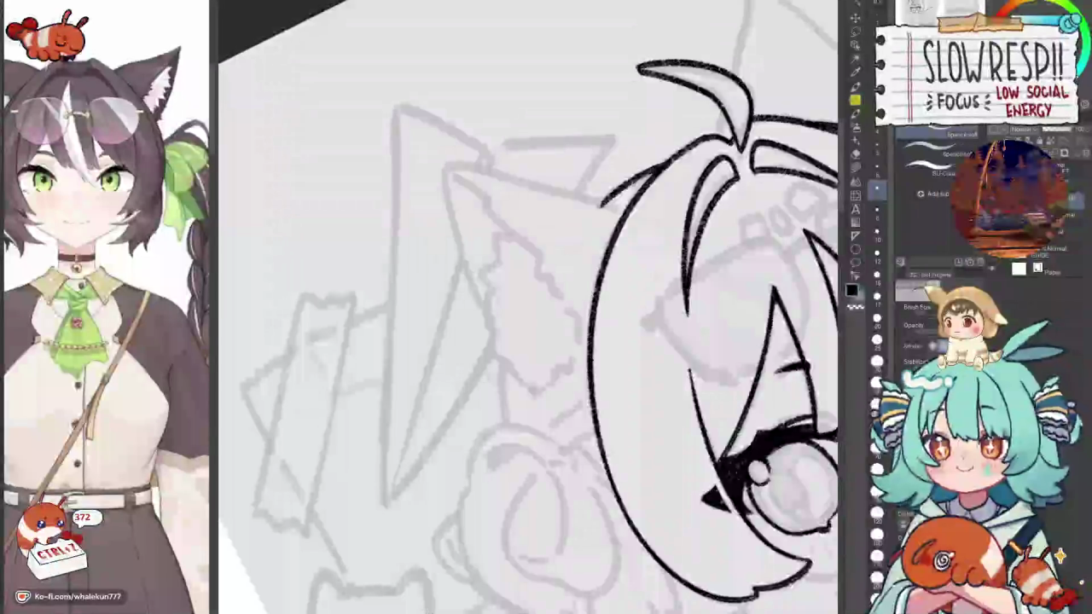
Redraw the short strand along the top hair outline, then rotate the view back upright.
scroll(529, 307, up, 1)
key(ctrl+z)
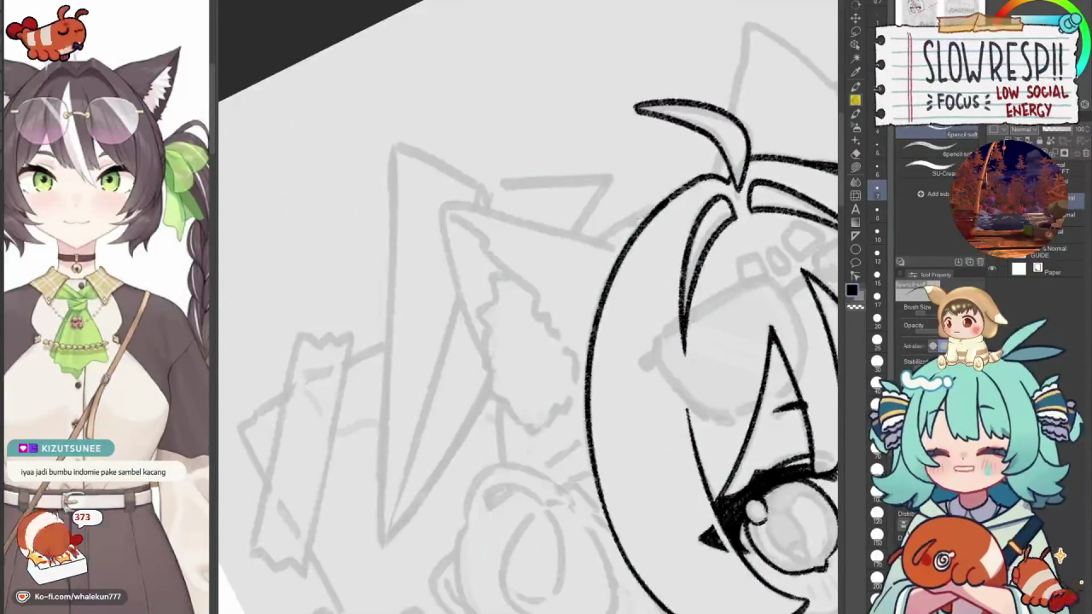
key(ctrl+z)
drag(657, 201, 597, 246)
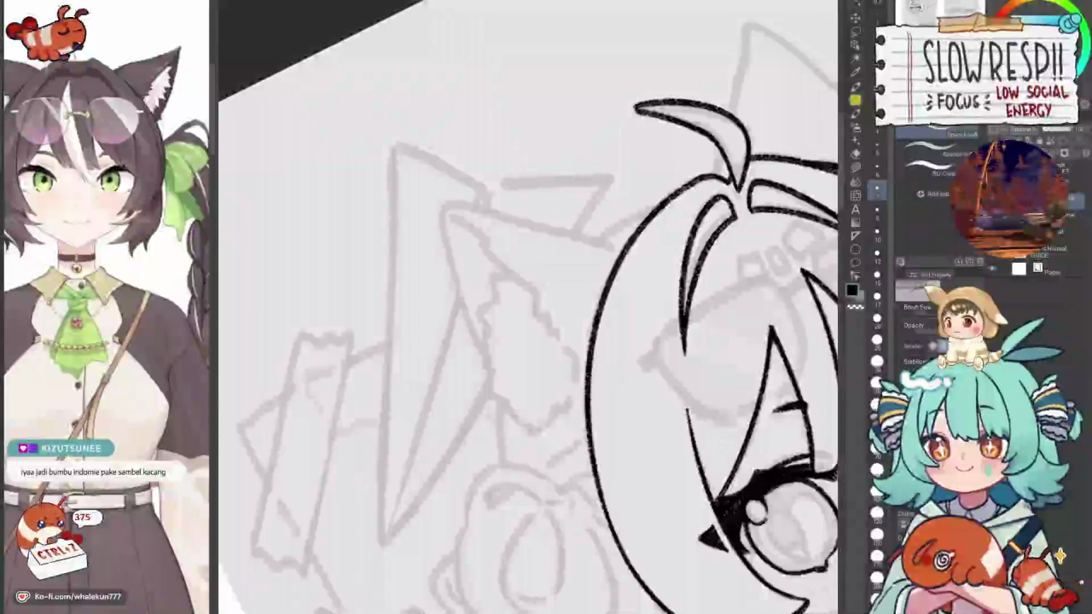
drag(643, 219, 592, 249)
key(ctrl+z)
key(ctrl+z)
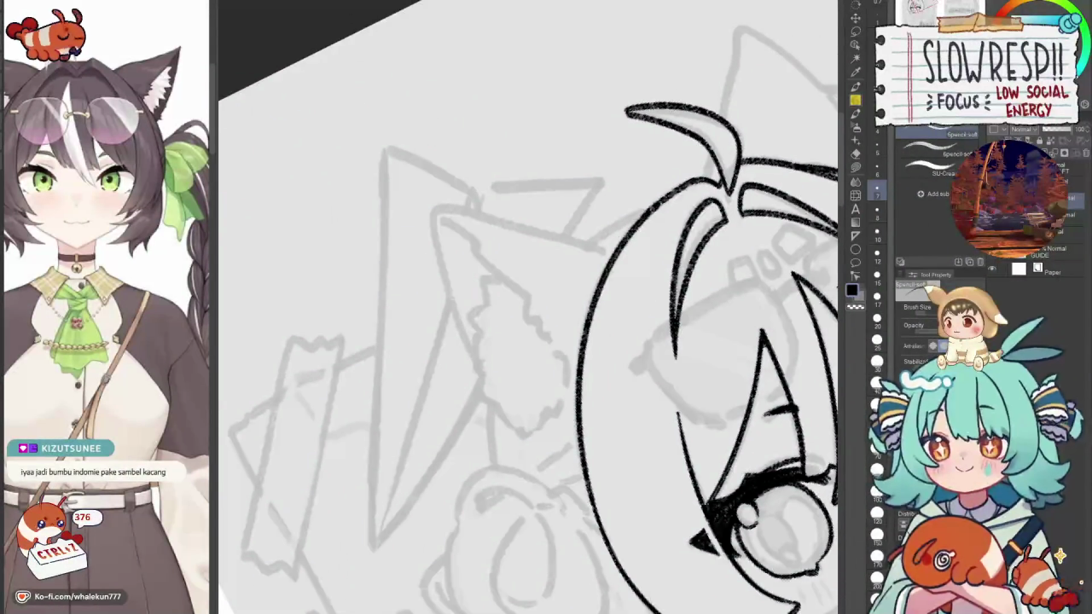
drag(648, 215, 592, 248)
key(ctrl+z)
key(ctrl+z)
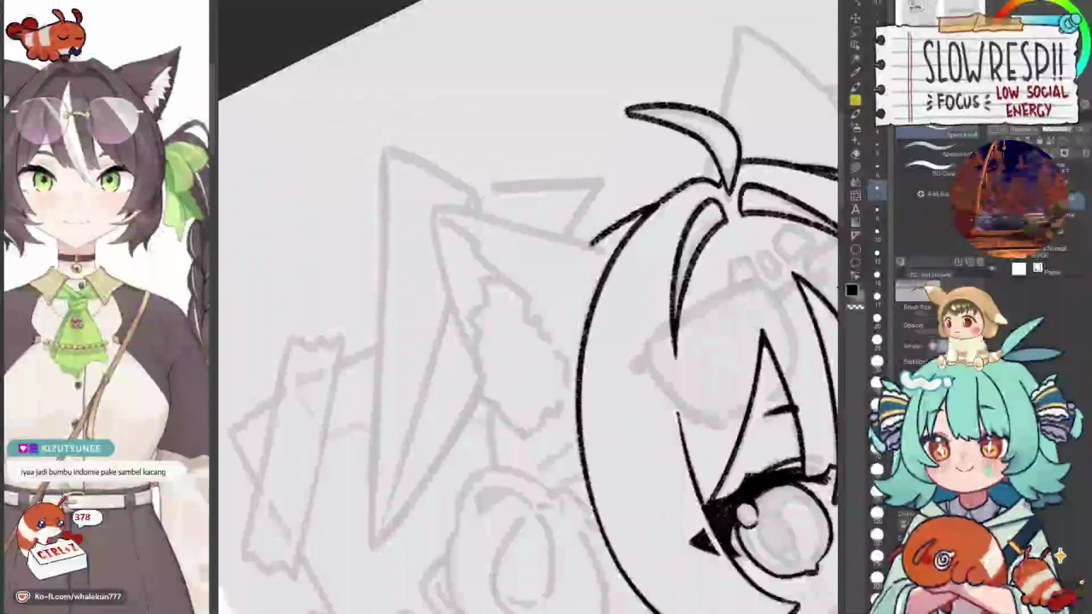
drag(649, 213, 591, 249)
drag(498, 422, 516, 290)
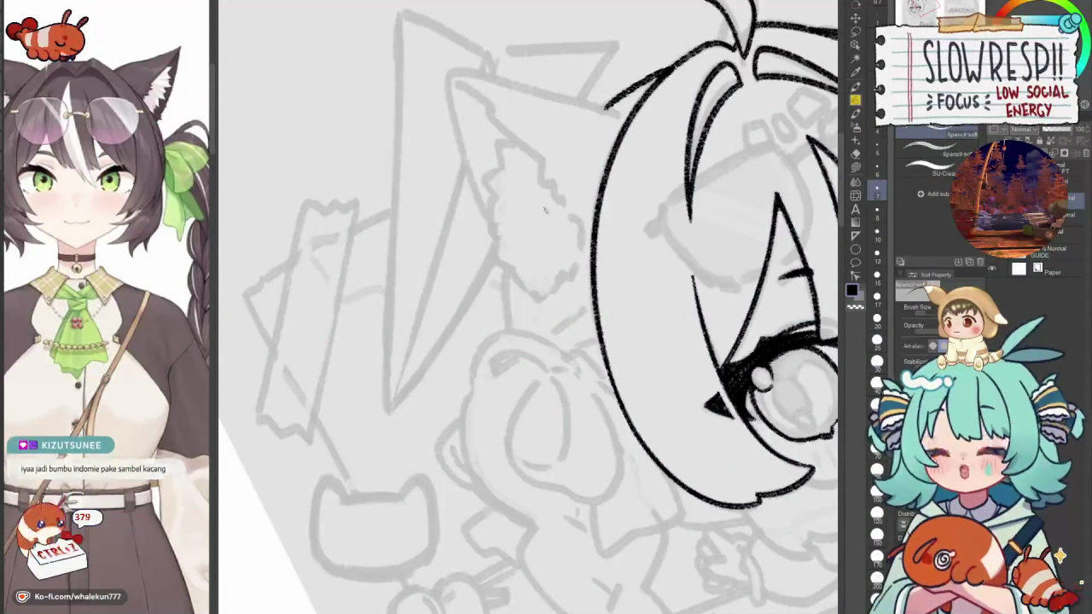
key(ctrl+z)
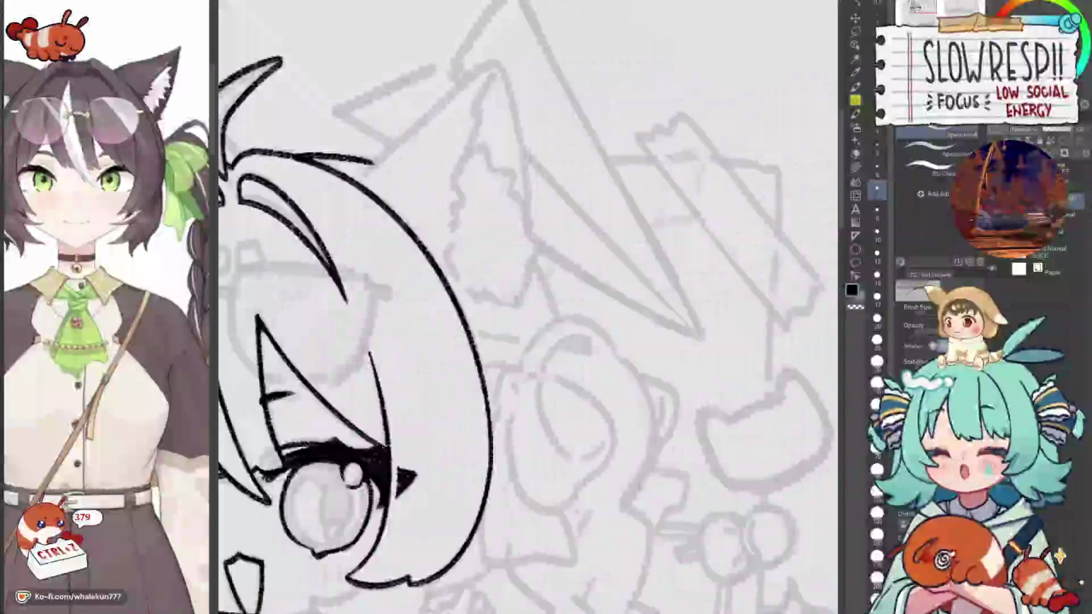
mouse_move(528, 302)
mouse_down()
mouse_move(560, 318)
mouse_move(540, 298)
mouse_up()
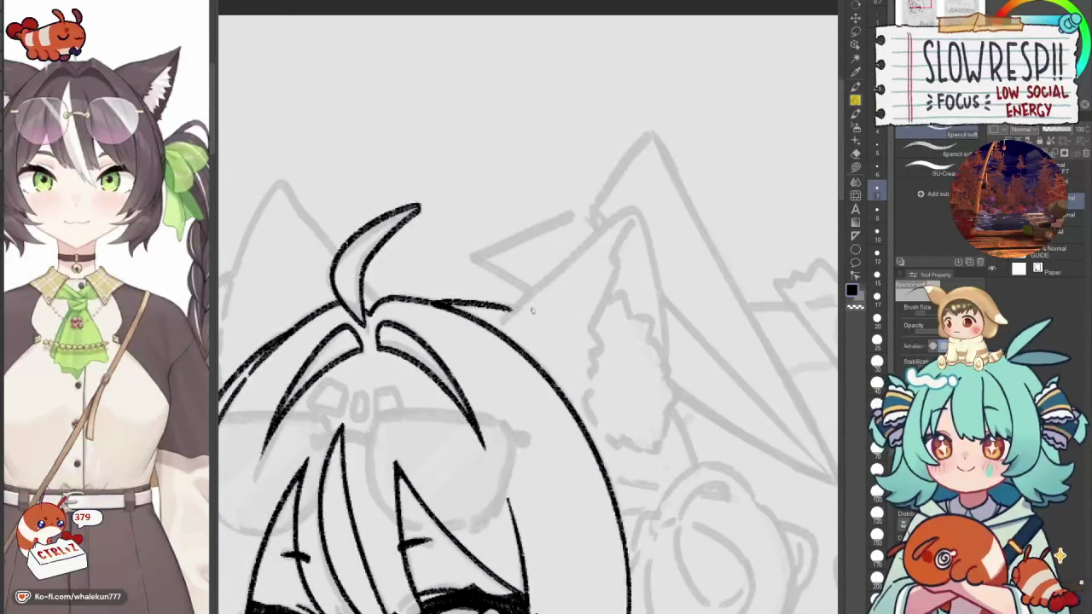
Ink the ear's outer edge from the hair upward, then flip the canvas to check it.
mouse_move(536, 308)
mouse_down()
mouse_move(515, 328)
mouse_move(522, 306)
mouse_up()
key(ctrl+z)
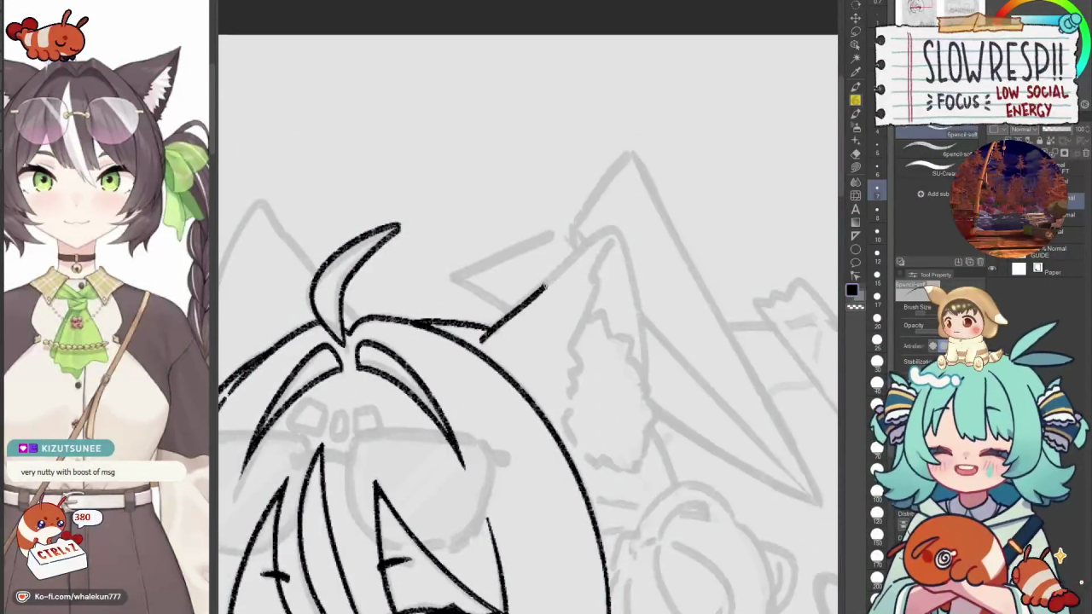
drag(483, 339, 614, 224)
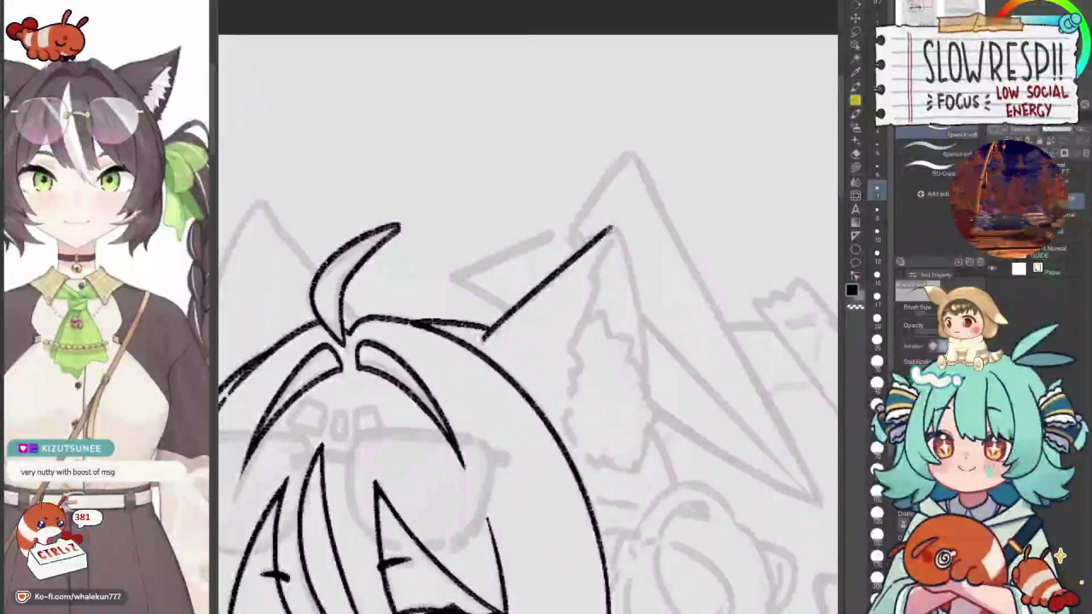
key(ctrl+z)
drag(482, 340, 612, 226)
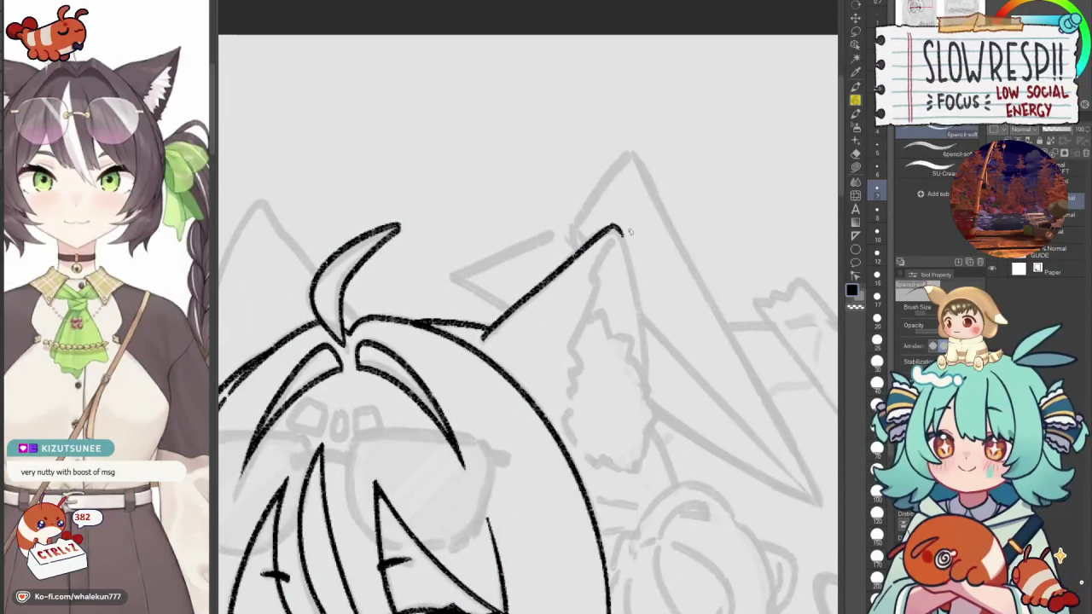
key(h)
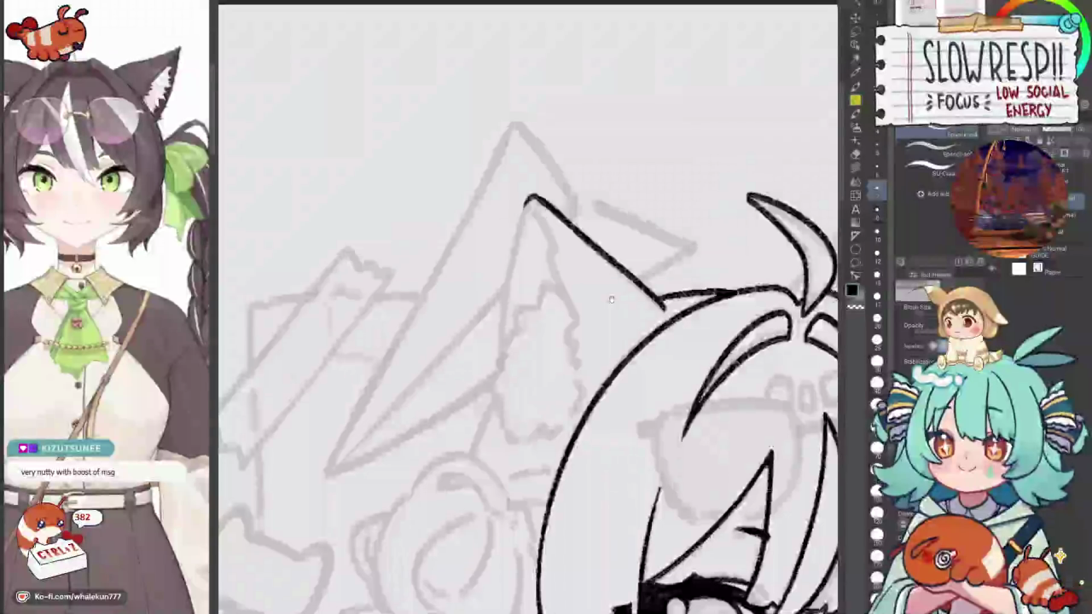
Redraw the ear's left side, flip back, and undo the last ear strokes to rework them.
scroll(597, 273, up, 2)
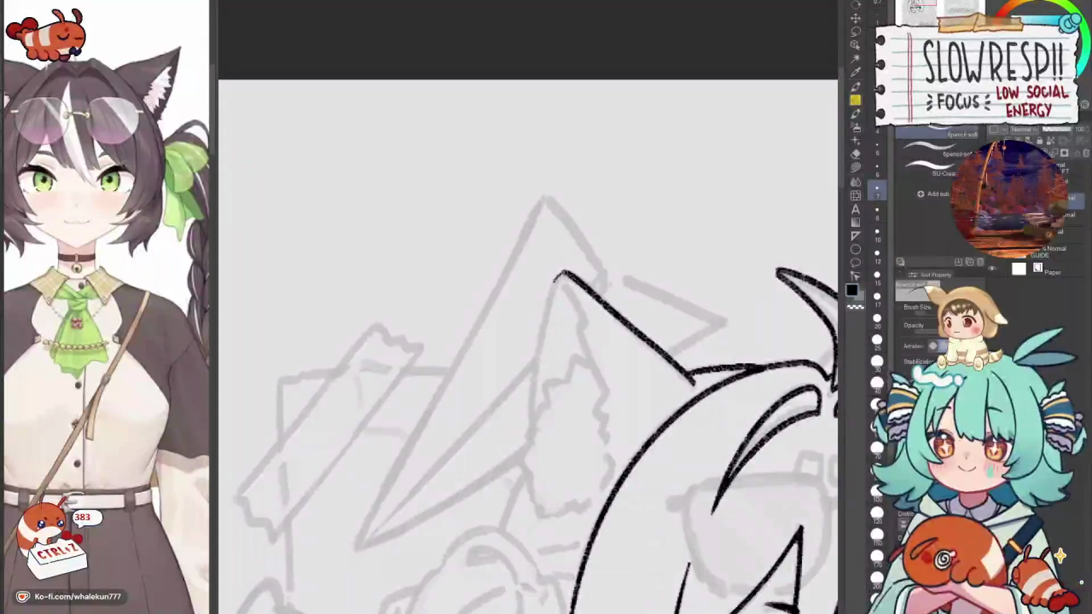
drag(570, 271, 536, 419)
key(ctrl+z)
drag(556, 274, 532, 421)
key(h)
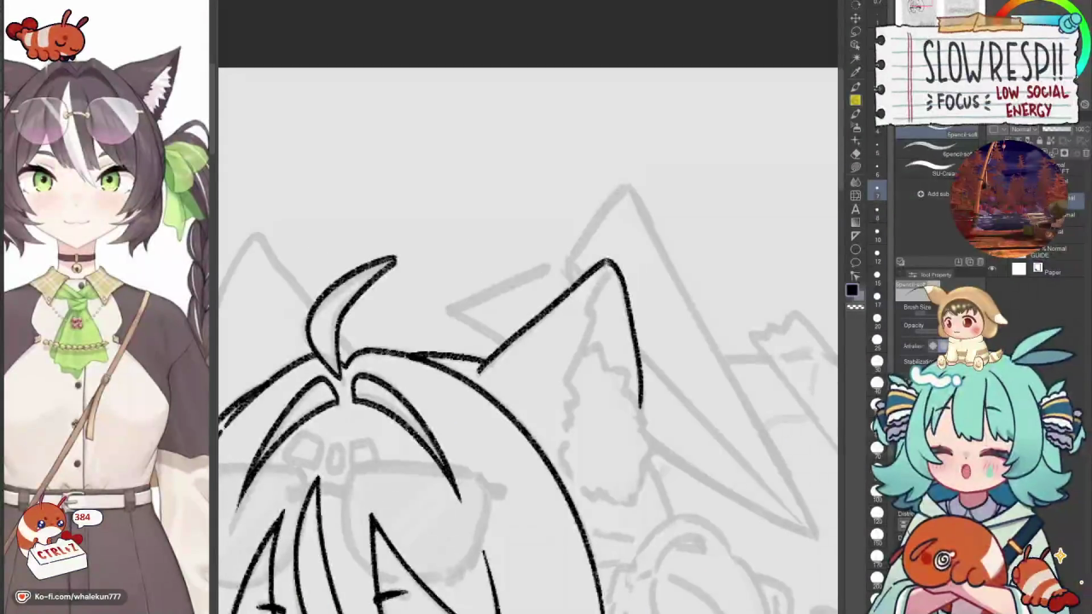
key(ctrl+z)
key(ctrl+z)
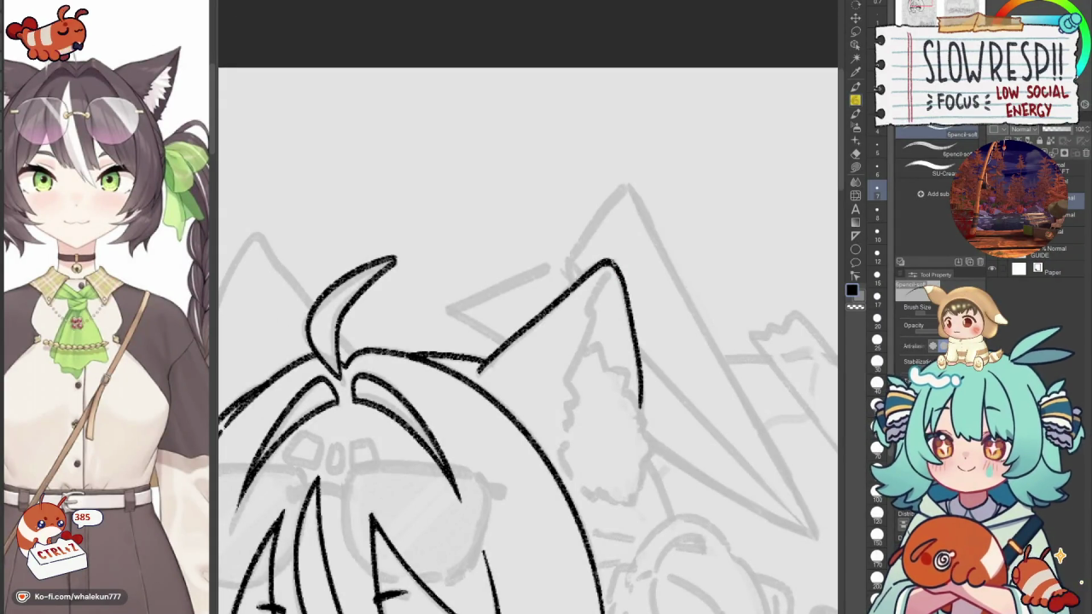
key(ctrl+z)
key(ctrl+z)
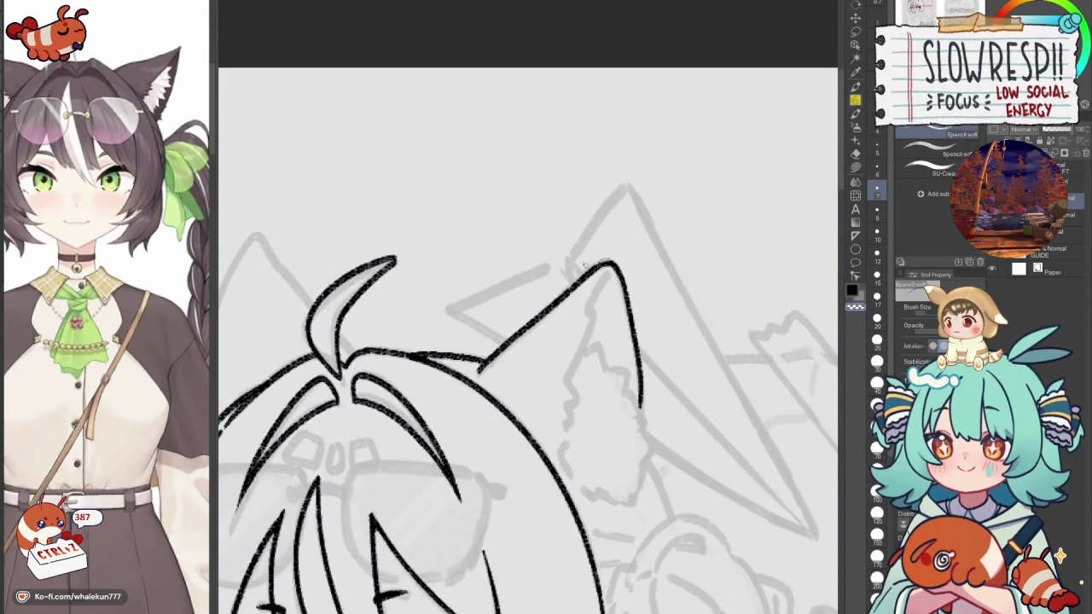
mouse_move(609, 268)
mouse_down()
mouse_move(620, 245)
mouse_move(585, 346)
mouse_up()
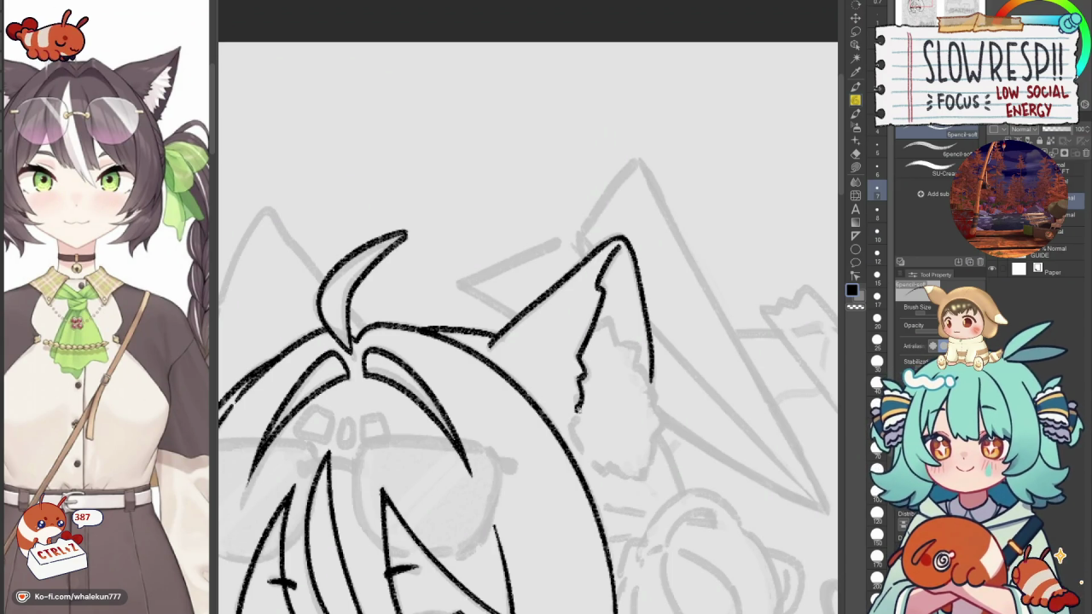
drag(661, 432, 690, 367)
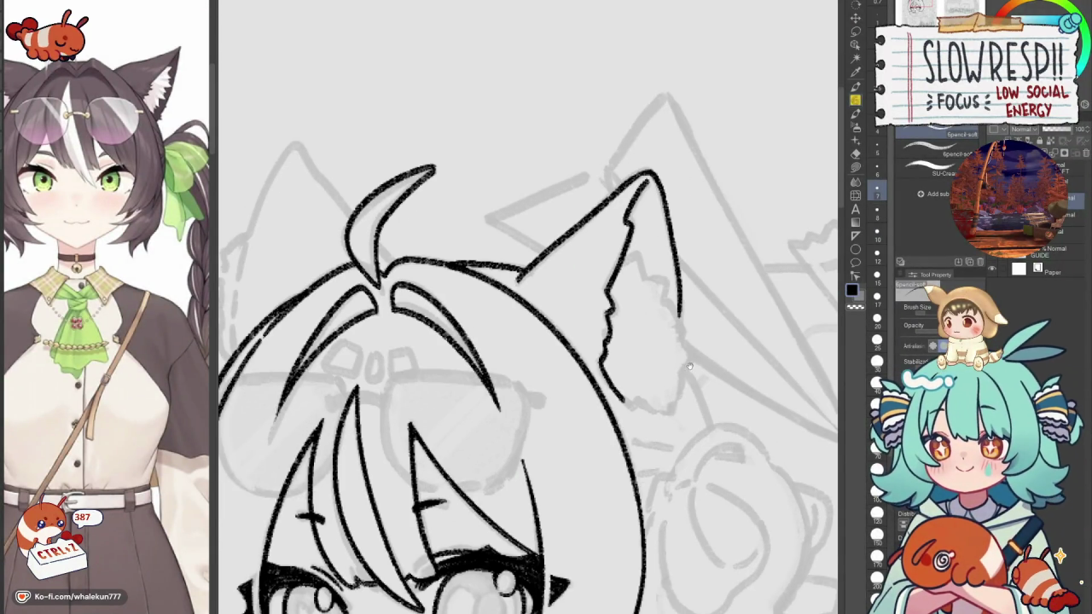
key(c)
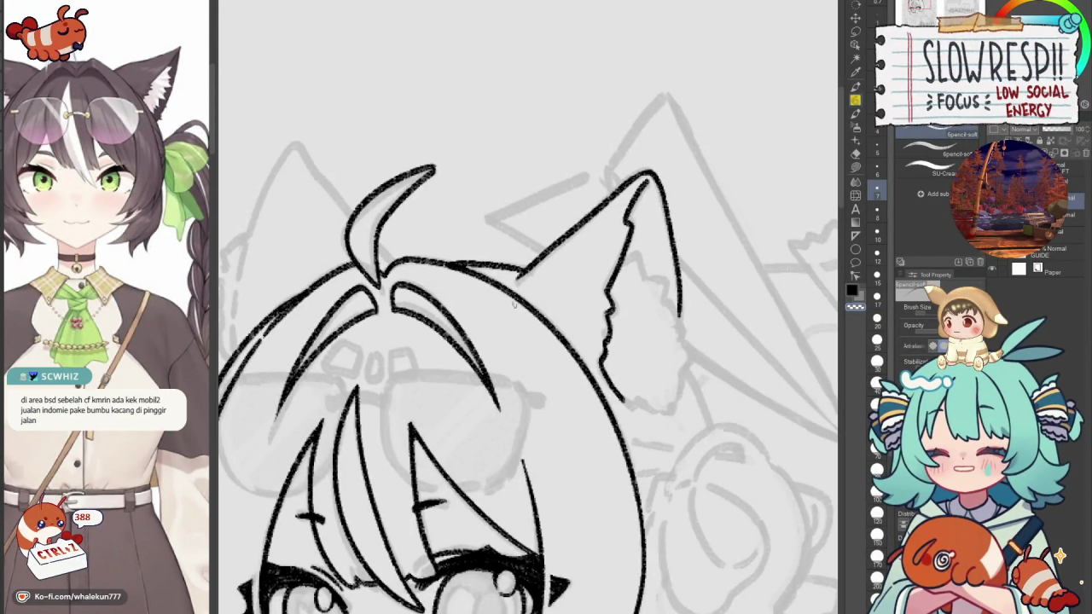
Check the mirrored view, undo the hair-junction stroke, and draw a new stroke from the ear tip.
key(h)
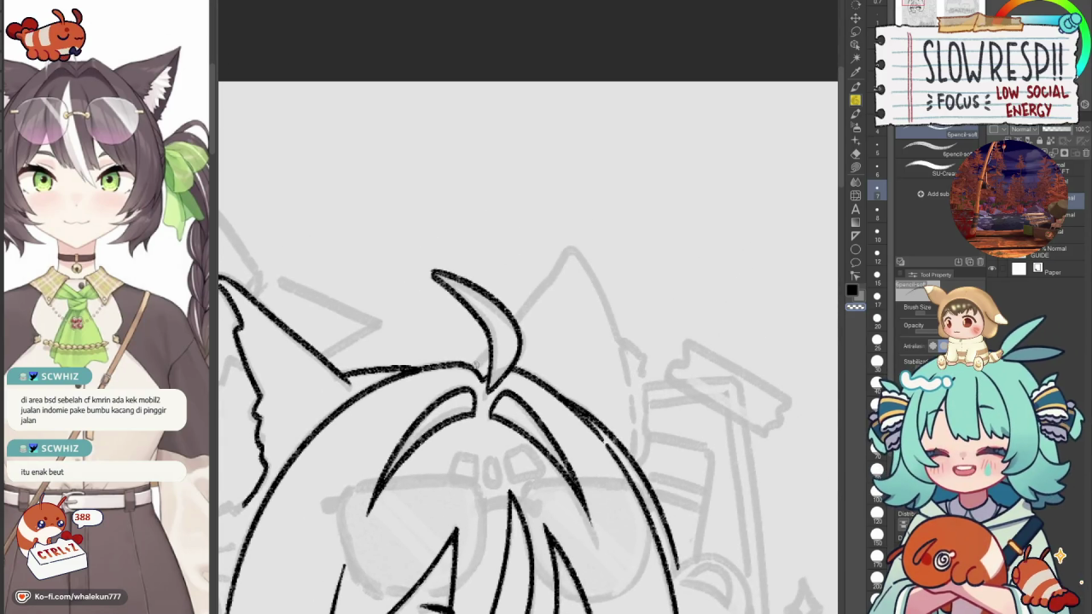
key(c)
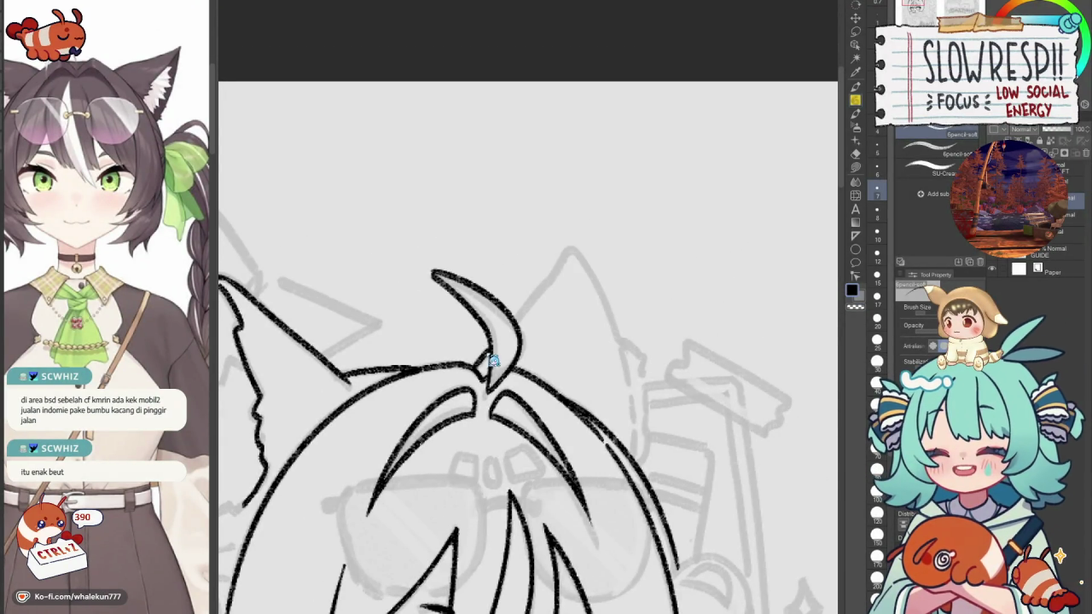
key(ctrl+z)
scroll(522, 330, up, 1)
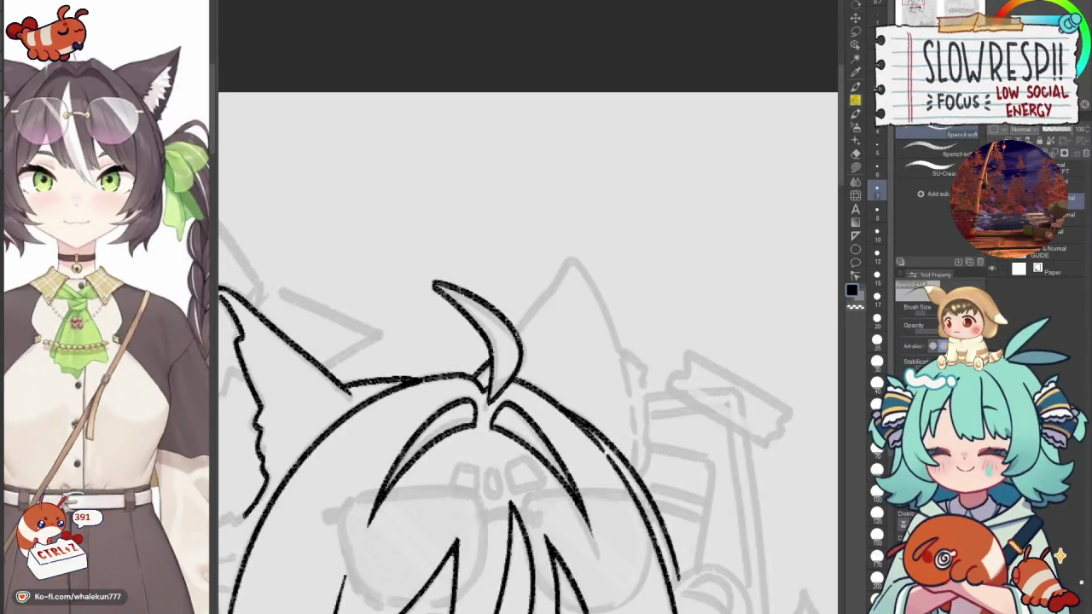
mouse_move(526, 326)
mouse_down()
mouse_move(544, 252)
mouse_move(573, 233)
mouse_up()
key(ctrl+z)
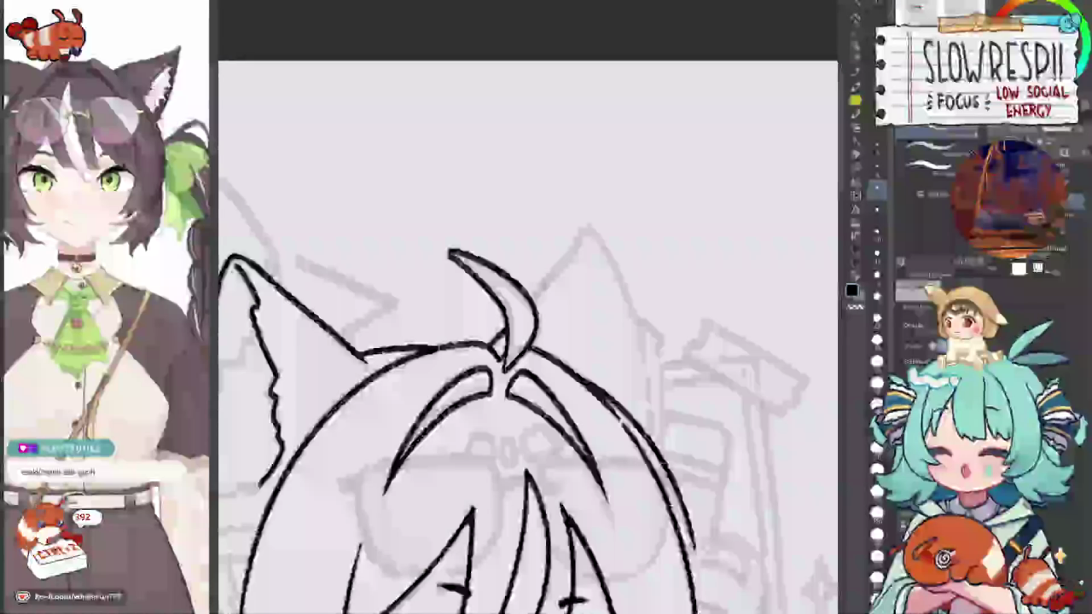
drag(535, 295, 597, 226)
key(h)
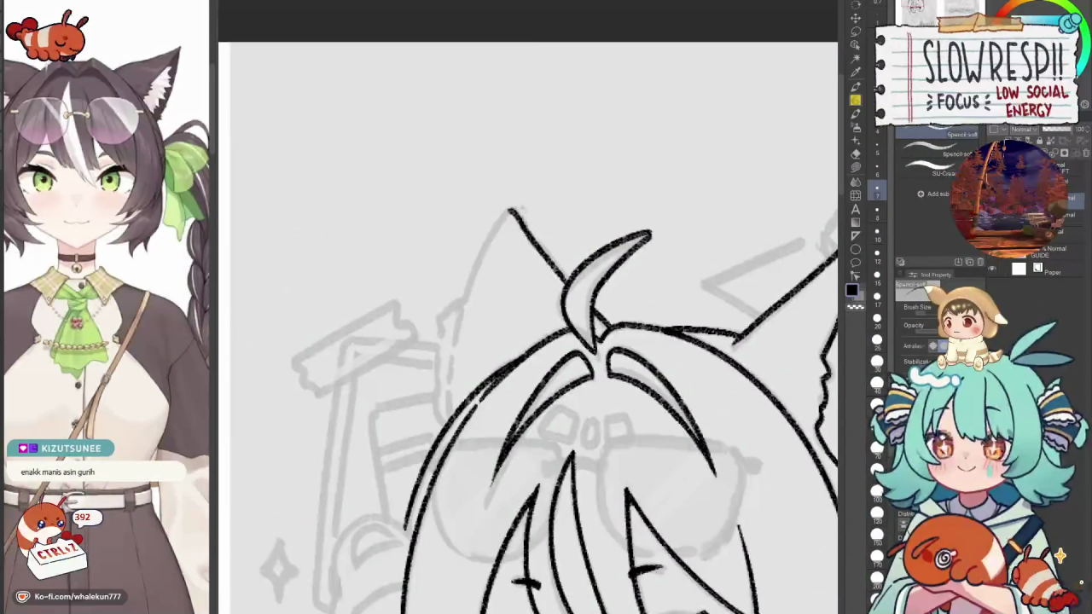
Redraw the ear outline down from its tip, extend it lower, and compare in mirrored view.
drag(510, 210, 461, 314)
key(ctrl+z)
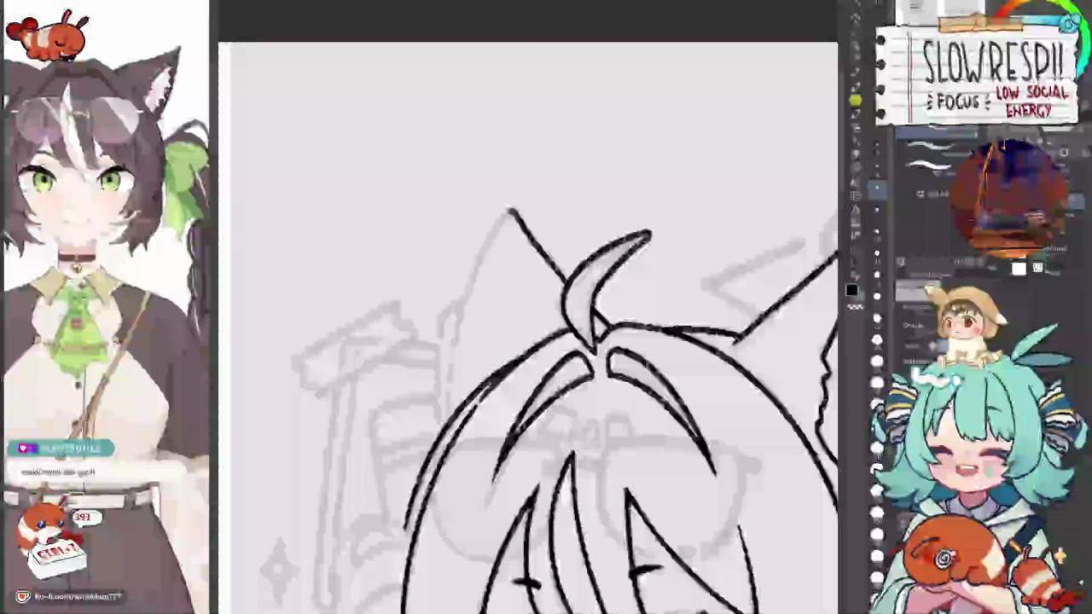
drag(512, 209, 461, 320)
key(ctrl+z)
drag(511, 211, 461, 316)
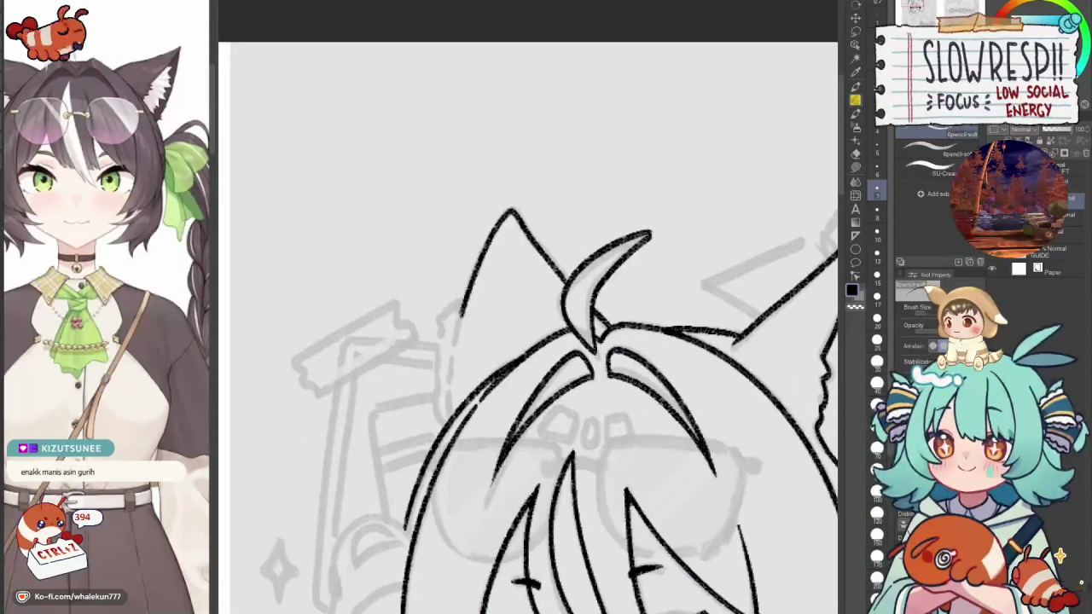
drag(449, 371, 448, 416)
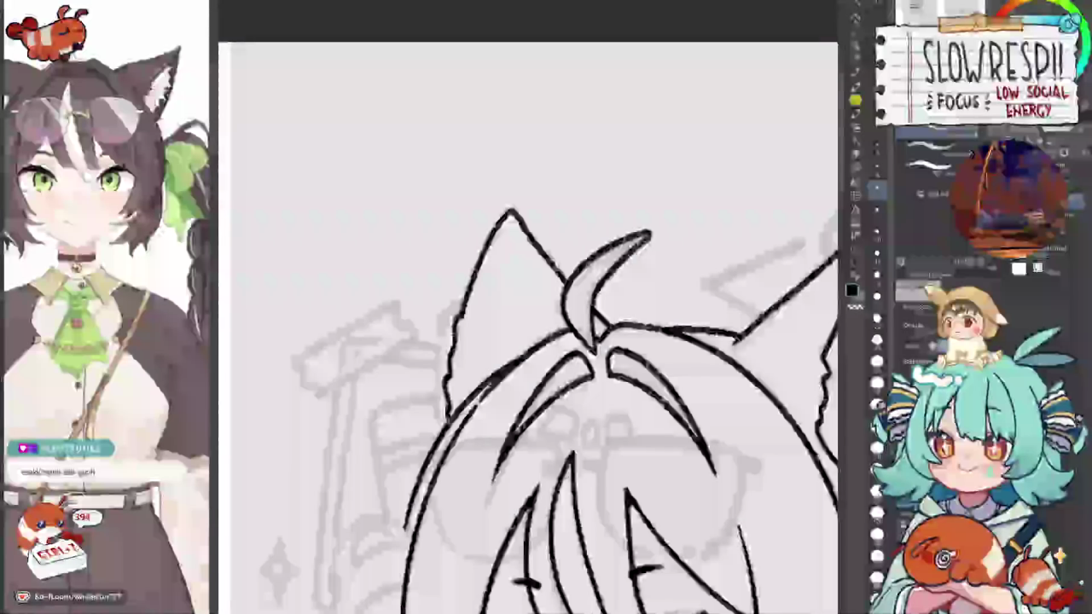
key(h)
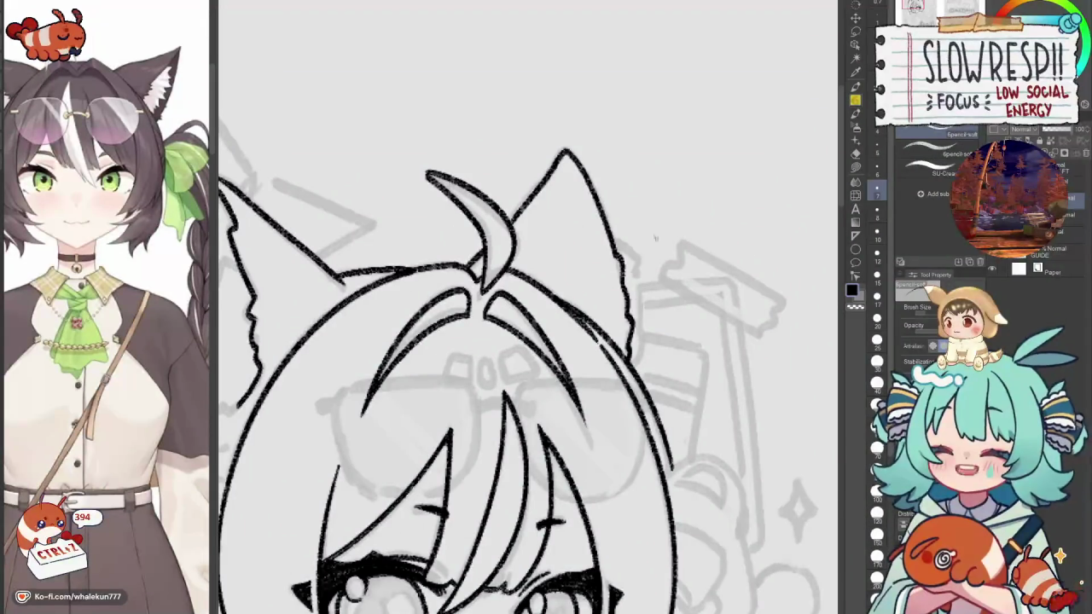
key(h)
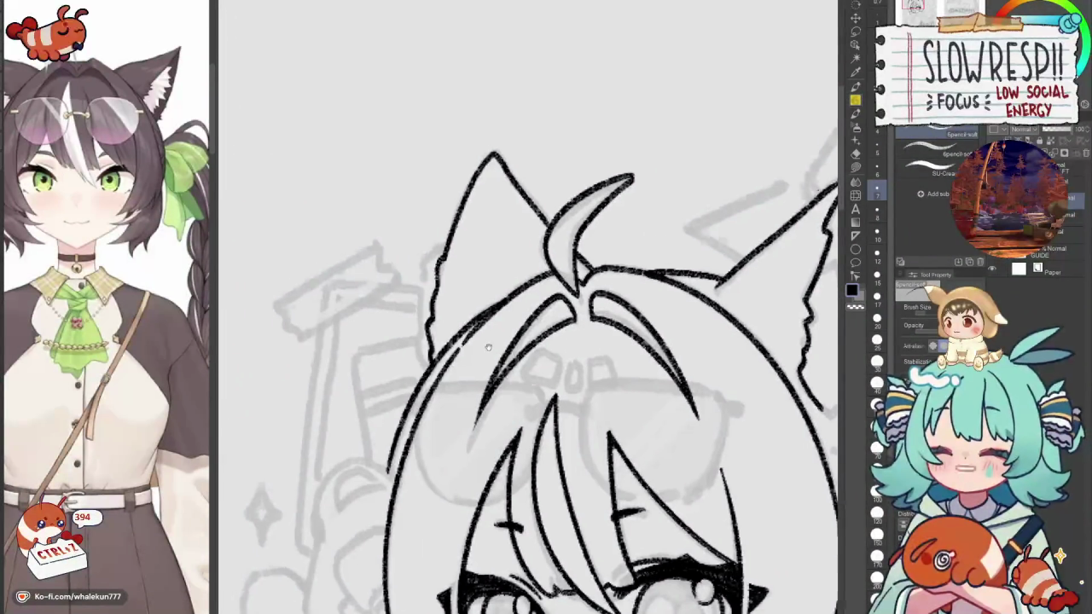
Replace the wobbly edge strokes with fuzzy fur along the right ear's outer edge, then zoom out to check.
drag(493, 340, 600, 363)
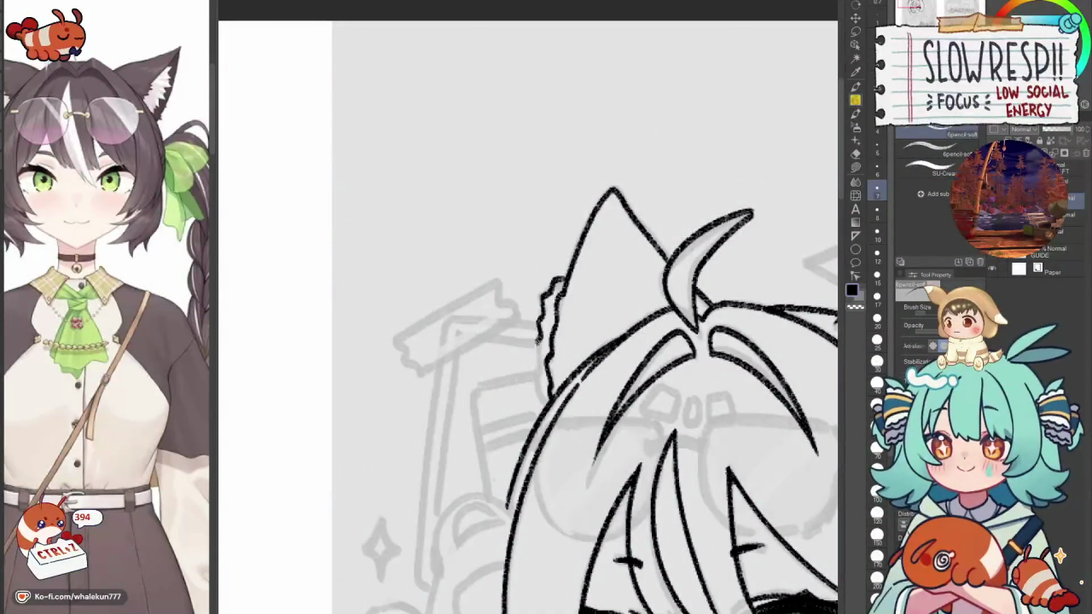
key(ctrl+z)
key(ctrl+z)
key(ctrl+z)
key(ctrl+z)
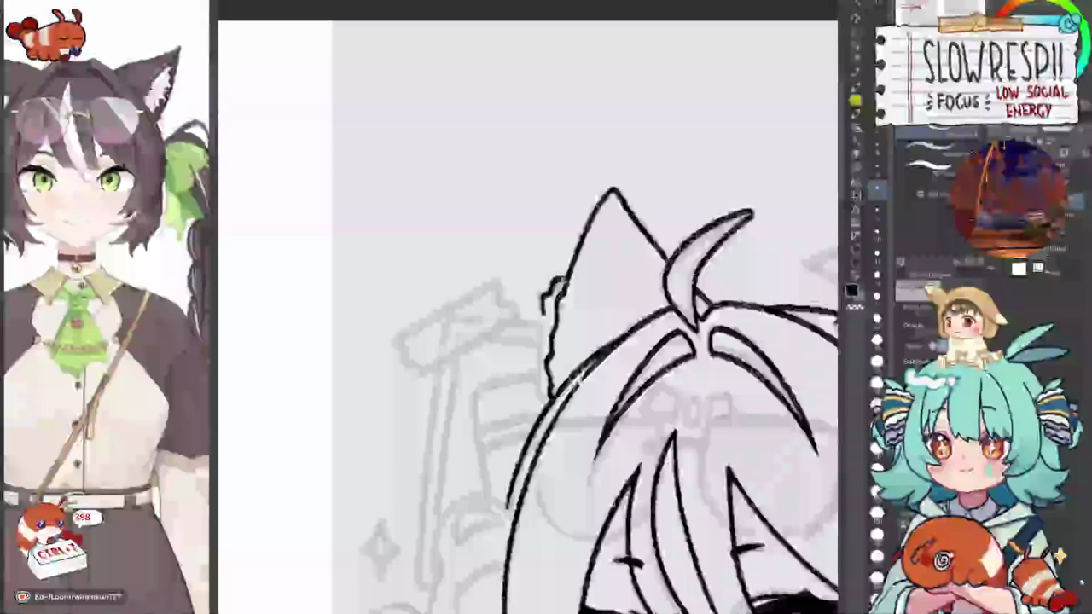
key(ctrl+z)
mouse_move(552, 288)
mouse_down()
mouse_move(536, 327)
mouse_move(539, 399)
mouse_up()
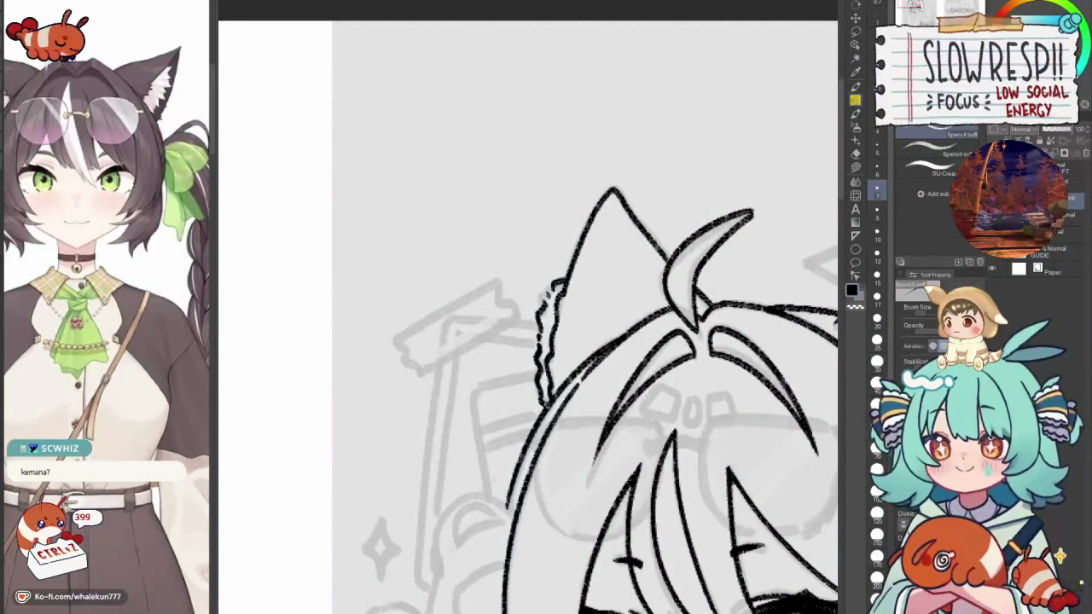
scroll(697, 506, down, 5)
scroll(698, 506, down, 1)
scroll(698, 506, up, 1)
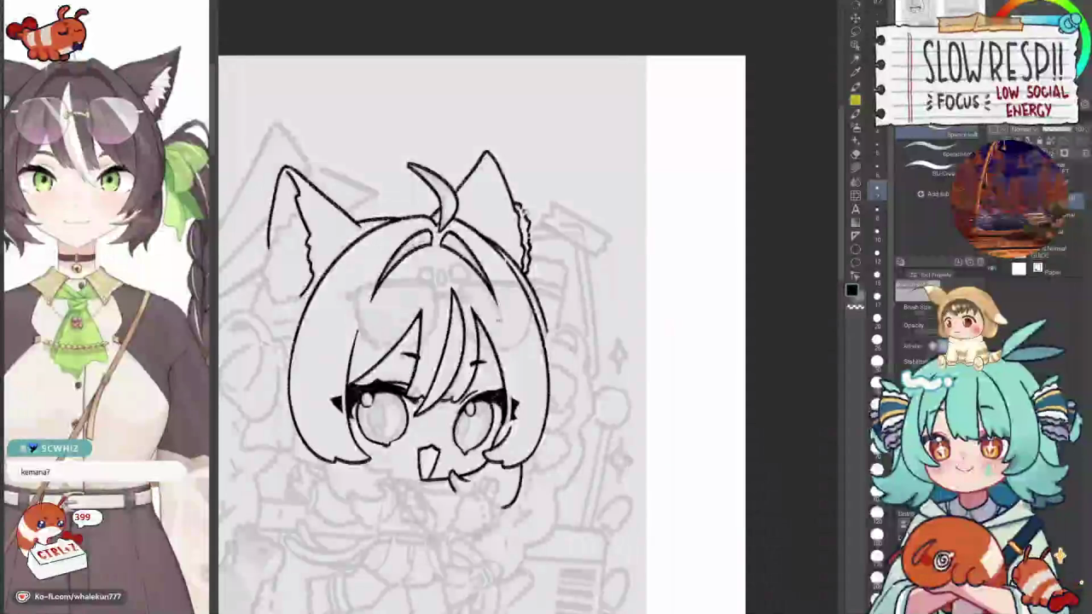
scroll(698, 505, up, 1)
scroll(663, 230, up, 2)
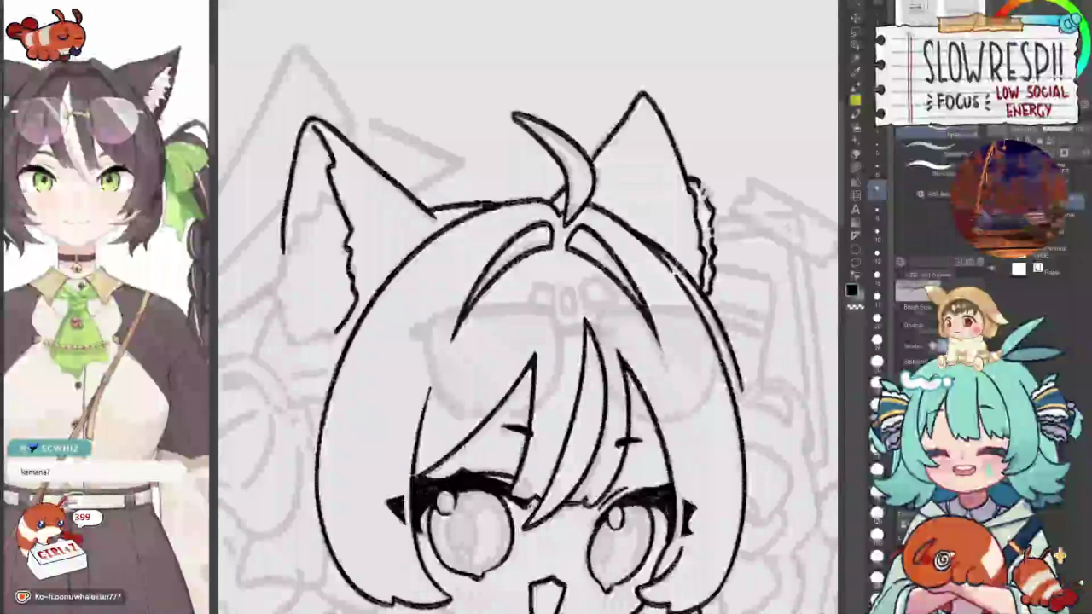
Add a fur stroke at the right ear's edge and ink a jagged fur tuft inside the left ear.
scroll(715, 244, down, 1)
scroll(715, 245, down, 1)
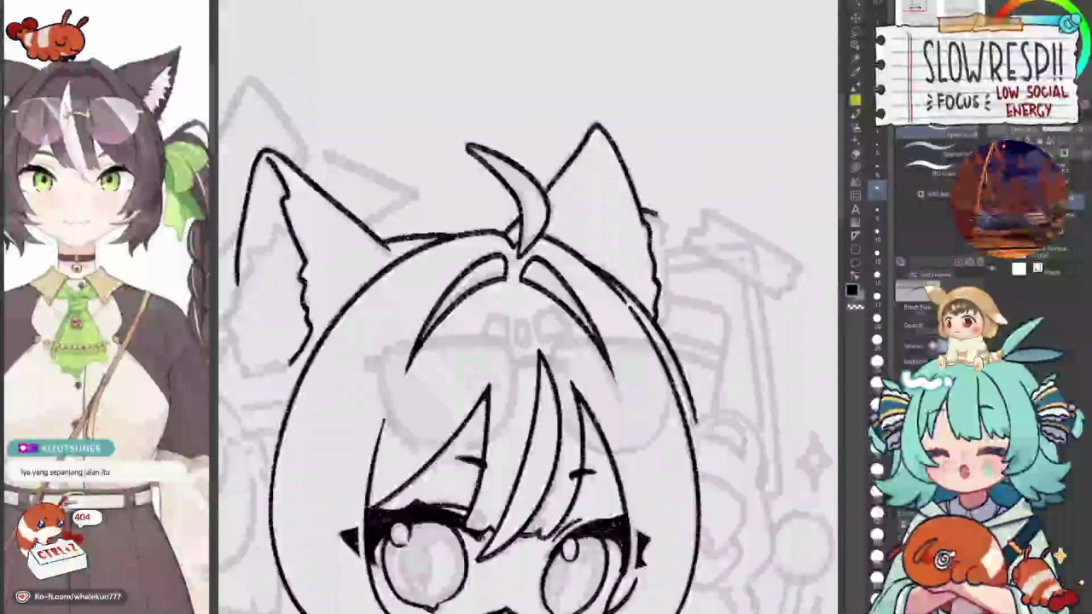
drag(646, 212, 658, 227)
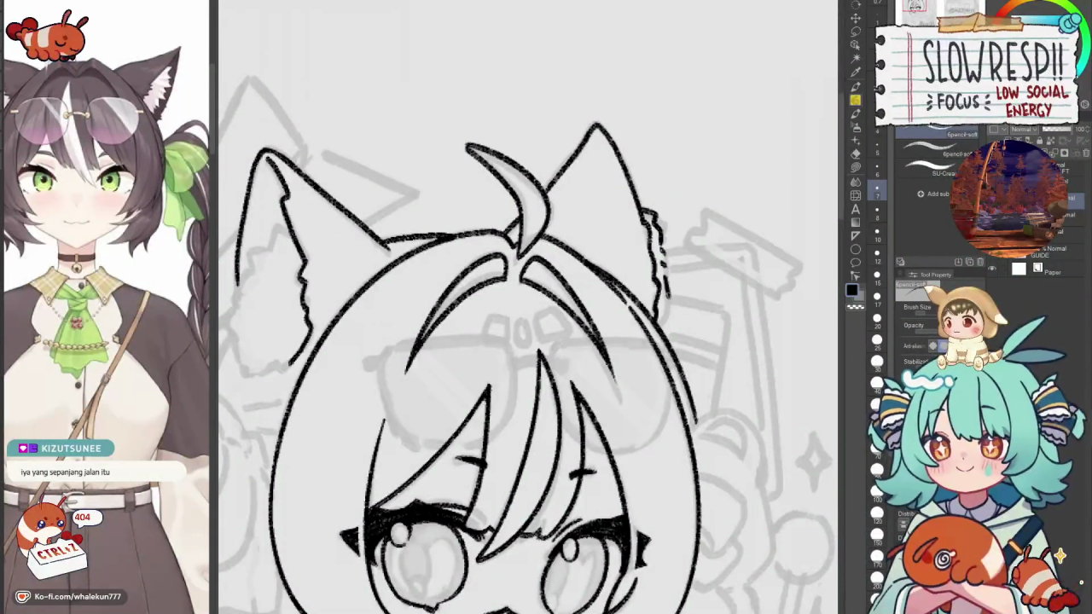
drag(499, 345, 699, 375)
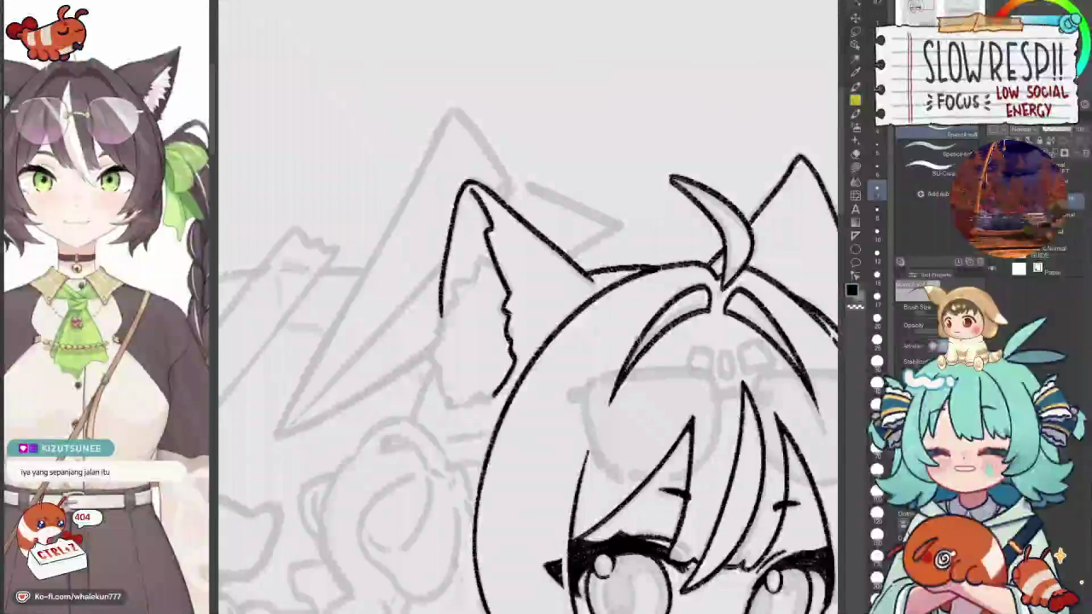
drag(493, 258, 470, 278)
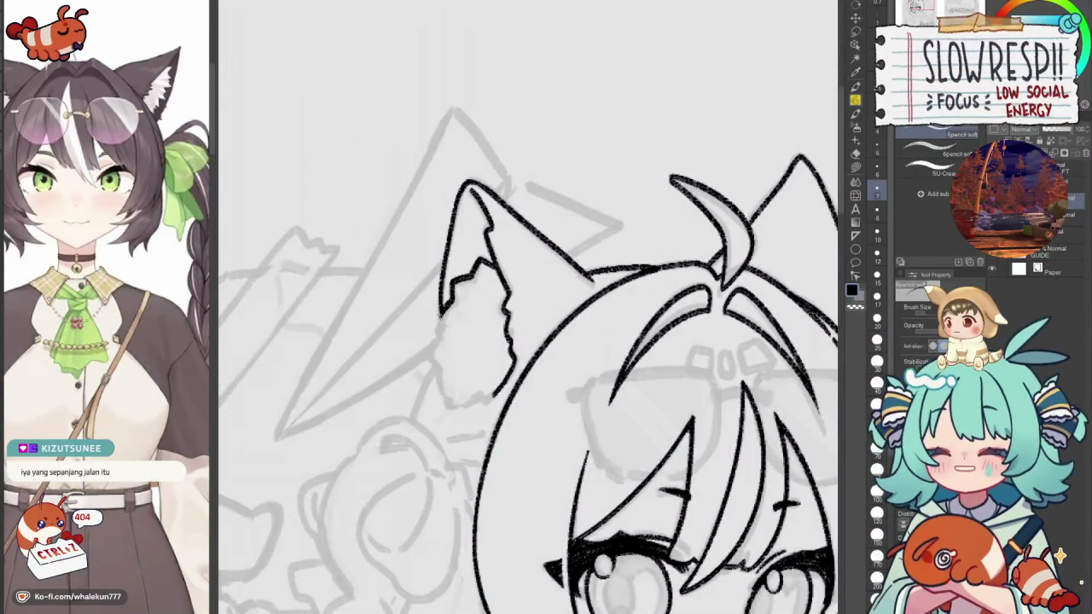
Redraw the left ear's lower outline, close its bottom edge, and check both ears mirrored.
drag(442, 334, 437, 354)
key(ctrl+z)
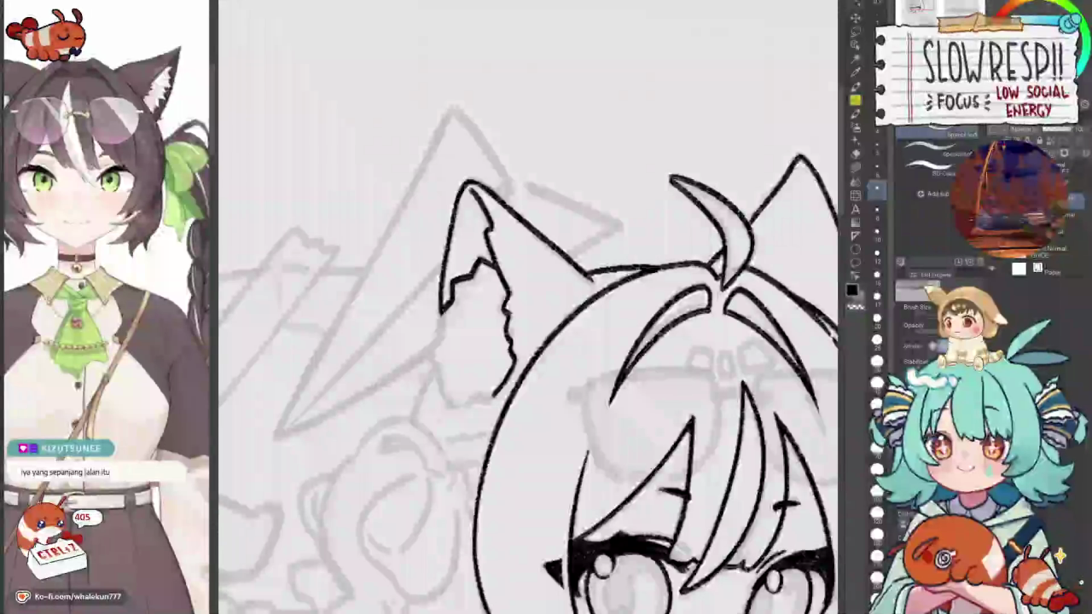
drag(446, 305, 432, 338)
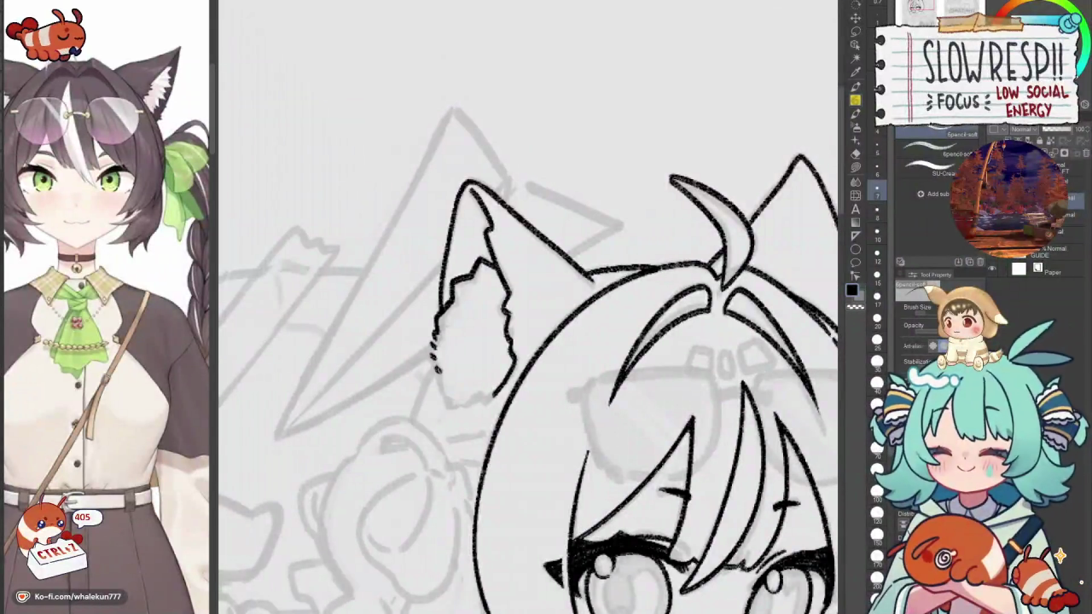
drag(447, 404, 480, 398)
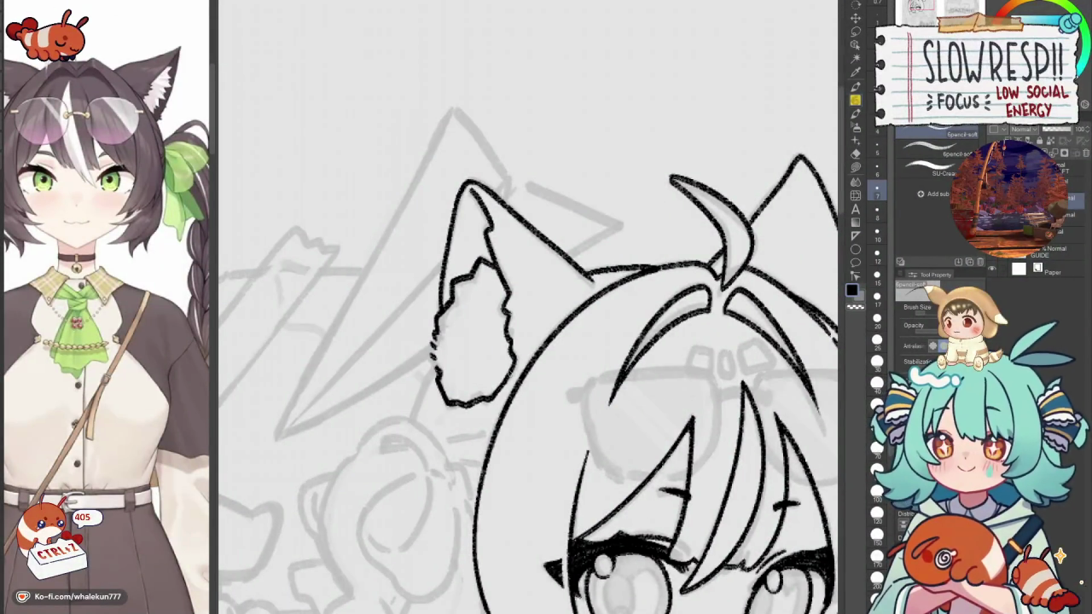
key(h)
key(h)
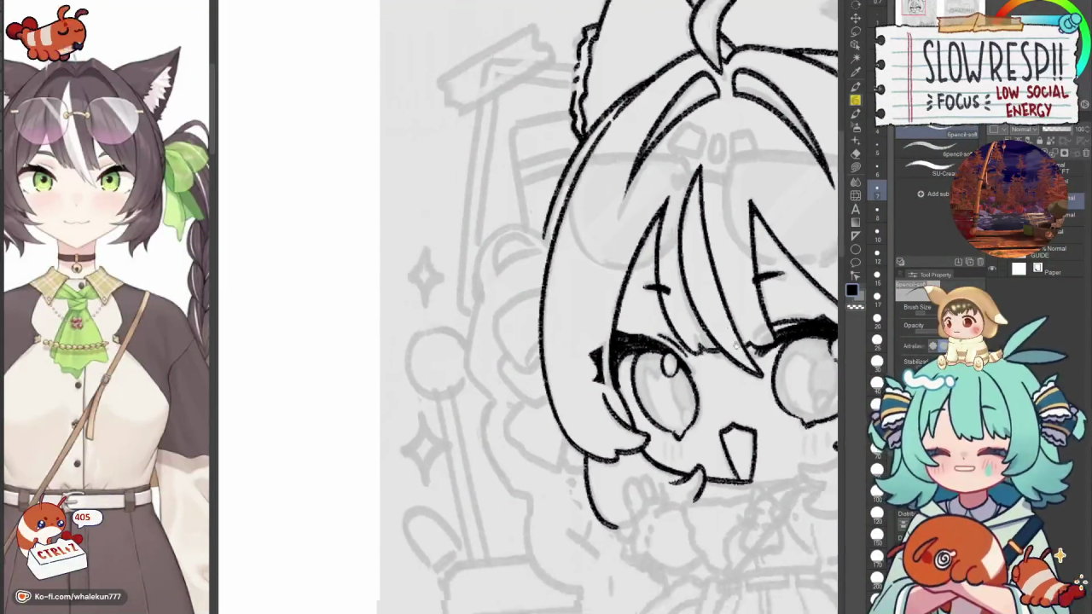
drag(600, 423, 598, 322)
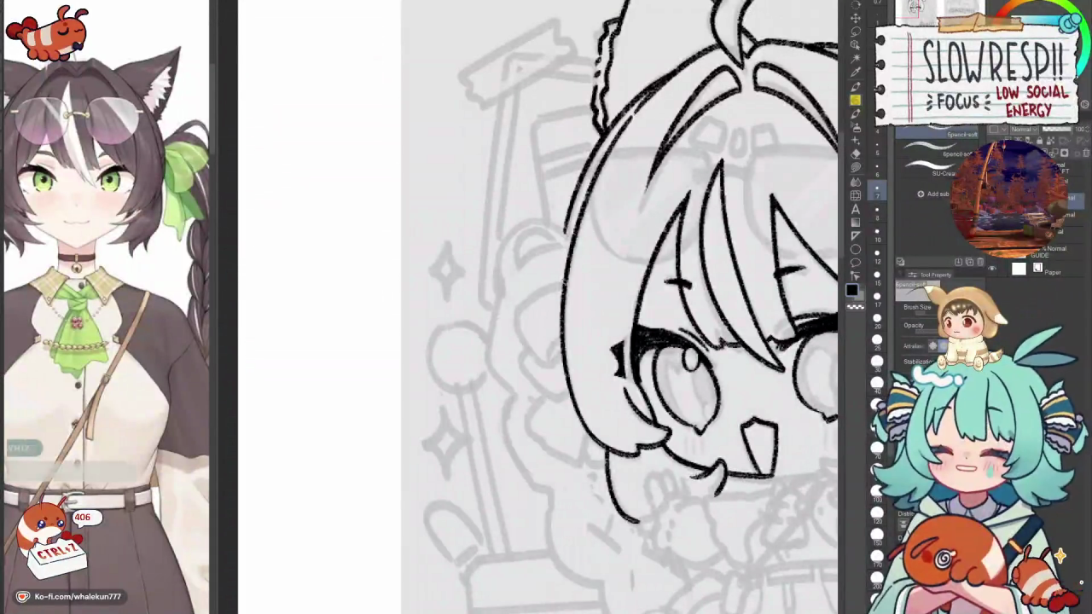
Ink the rounded side bun curve beside the face, retrying overlong strokes until it fits.
mouse_move(517, 309)
mouse_down()
mouse_move(532, 359)
mouse_move(551, 373)
mouse_up()
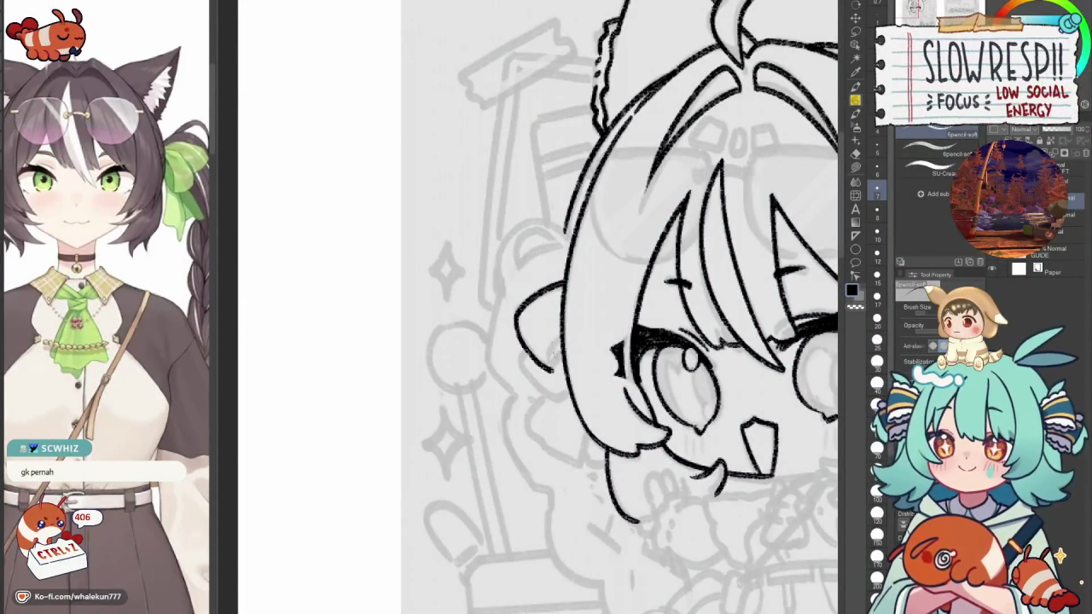
scroll(537, 307, down, 1)
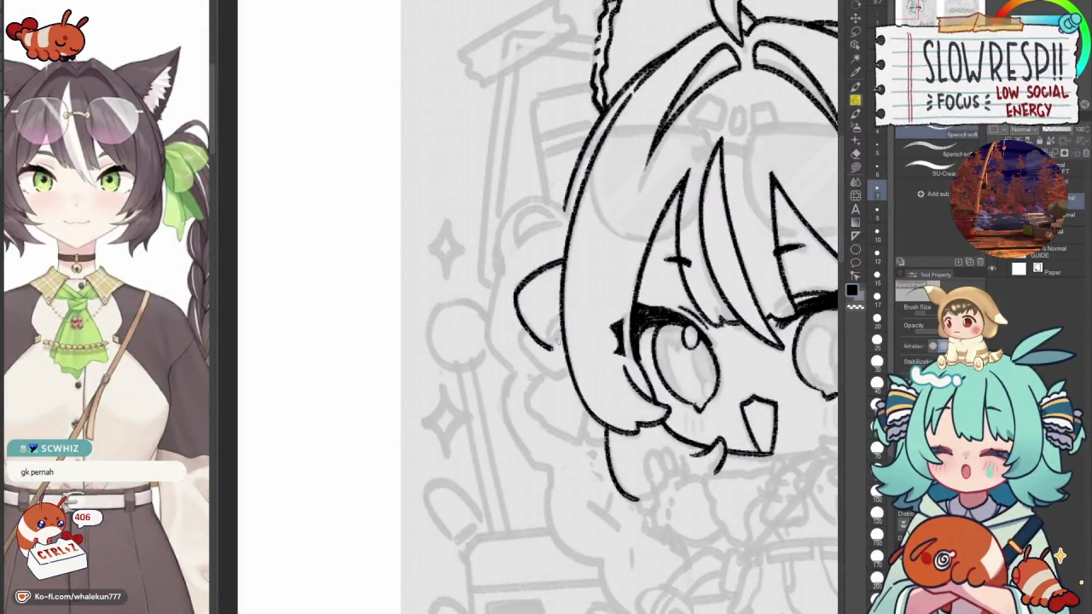
mouse_move(623, 307)
mouse_down()
mouse_move(648, 289)
mouse_move(594, 327)
mouse_move(593, 264)
mouse_move(570, 320)
mouse_move(591, 304)
mouse_up()
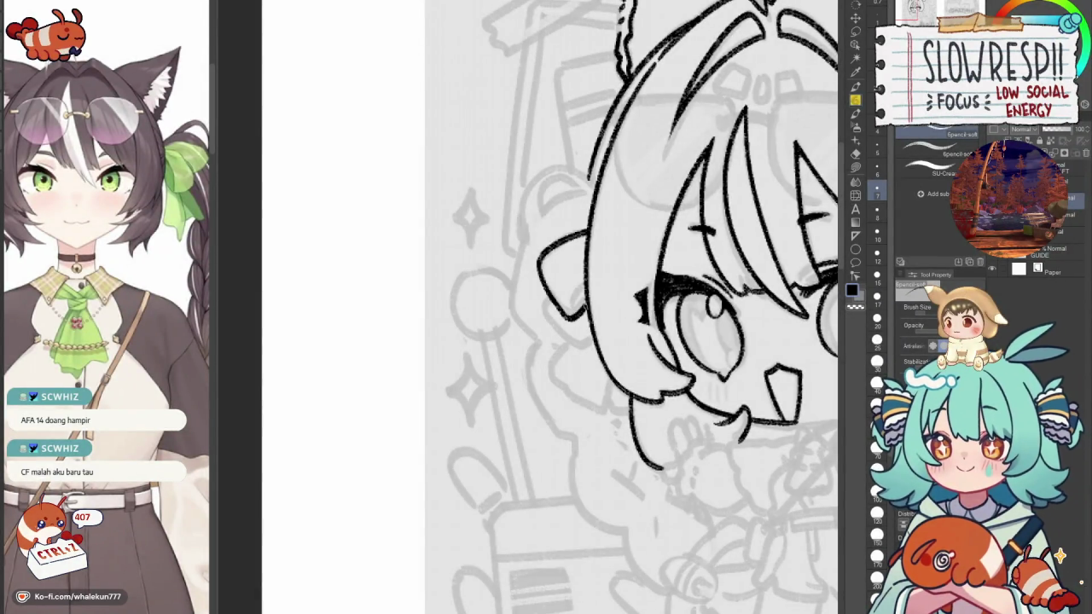
drag(589, 263, 601, 275)
key(ctrl+z)
key(ctrl+z)
mouse_move(589, 230)
mouse_down()
mouse_move(543, 289)
mouse_move(578, 317)
mouse_up()
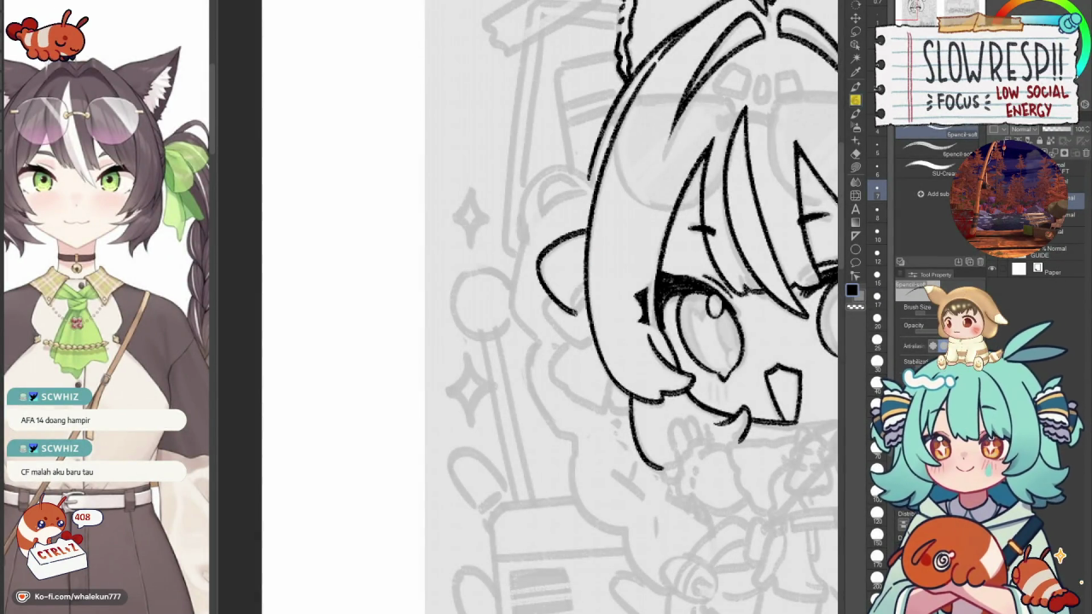
key(ctrl+z)
key(ctrl+z)
mouse_move(589, 228)
mouse_down()
mouse_move(546, 253)
mouse_move(561, 302)
mouse_move(591, 287)
mouse_move(590, 301)
mouse_move(560, 313)
mouse_move(577, 351)
mouse_up()
key(ctrl+z)
mouse_move(560, 297)
mouse_down()
mouse_move(574, 314)
mouse_move(554, 318)
mouse_move(597, 352)
mouse_move(611, 345)
mouse_move(577, 297)
mouse_move(524, 329)
mouse_move(587, 369)
mouse_up()
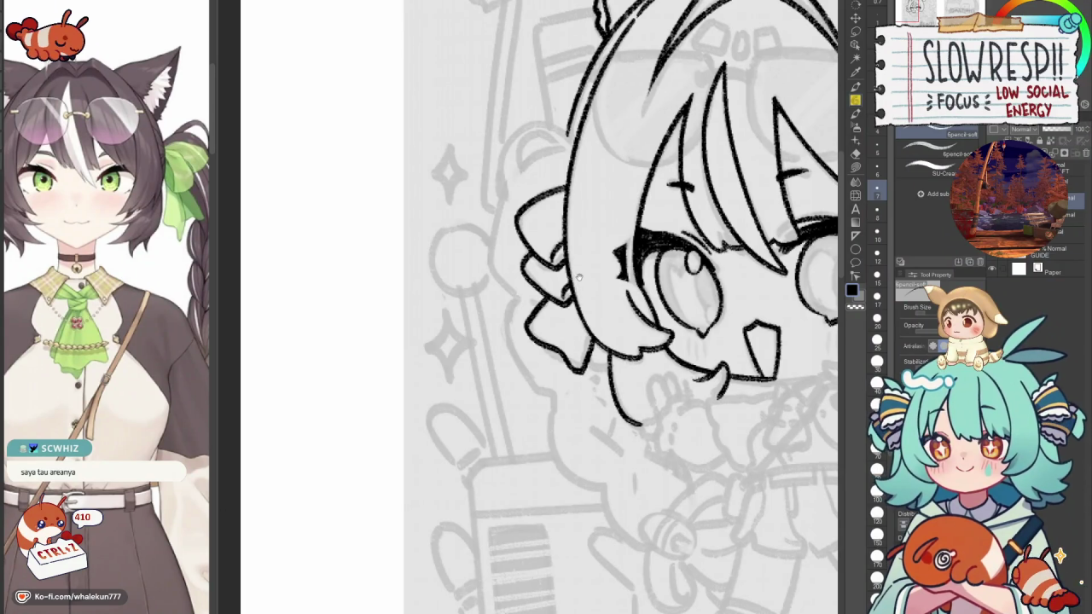
Ink the looping curled lobes below the side bun and a curve beside the hair.
mouse_move(582, 284)
mouse_down()
mouse_move(568, 261)
mouse_move(515, 300)
mouse_move(523, 321)
mouse_move(563, 342)
mouse_move(571, 311)
mouse_move(599, 350)
mouse_move(586, 305)
mouse_move(541, 332)
mouse_move(637, 394)
mouse_up()
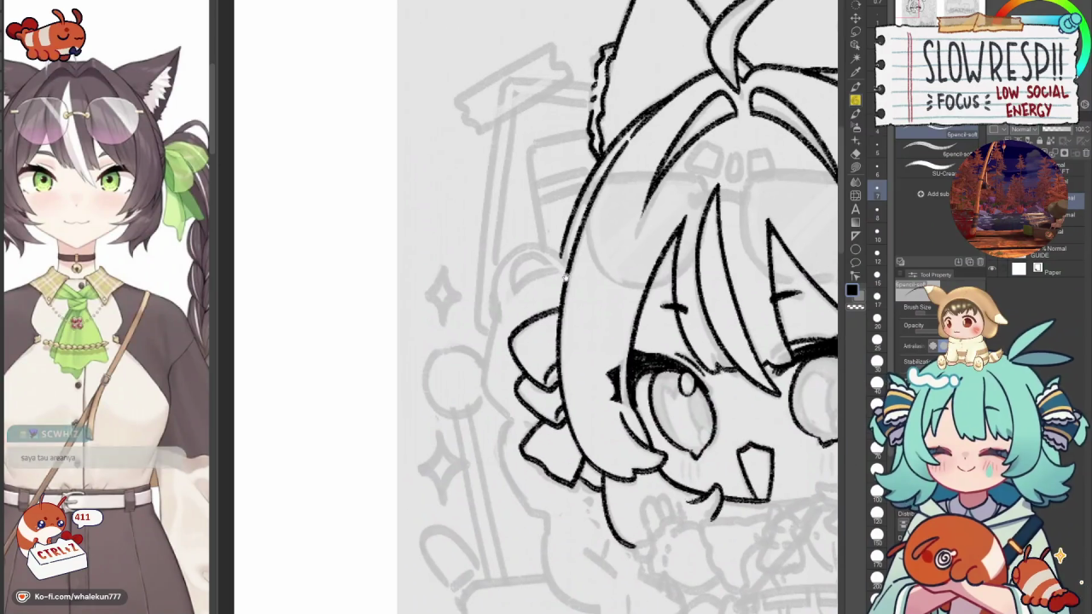
drag(562, 281, 522, 305)
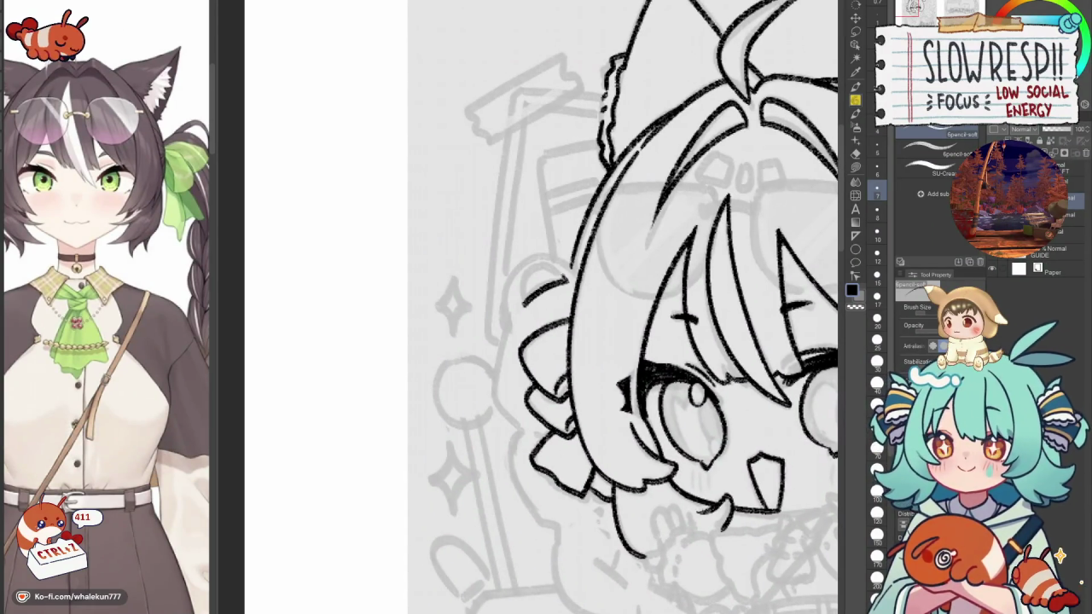
mouse_move(570, 277)
mouse_down()
mouse_move(524, 284)
mouse_move(521, 304)
mouse_up()
mouse_move(580, 277)
mouse_down()
mouse_move(543, 263)
mouse_move(550, 258)
mouse_move(503, 295)
mouse_move(502, 333)
mouse_up()
key(ctrl+z)
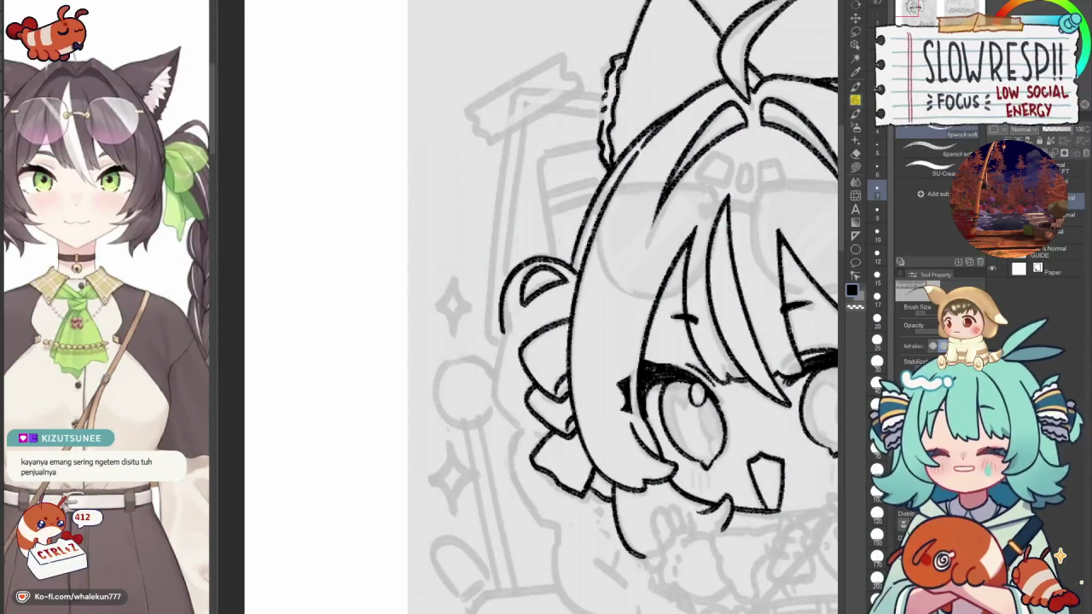
drag(568, 304, 615, 203)
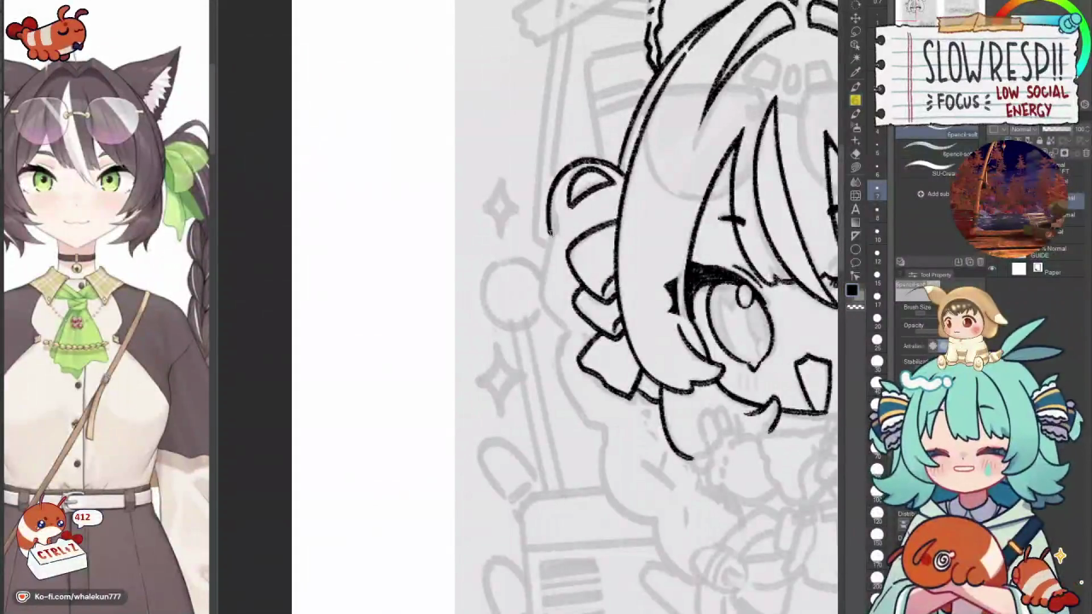
drag(540, 278, 574, 331)
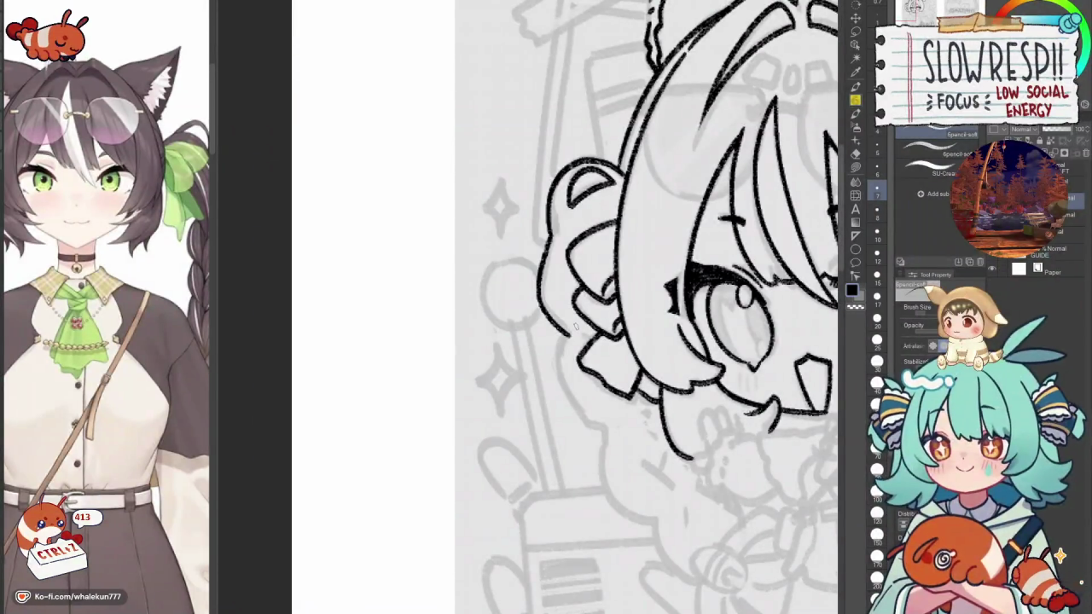
mouse_move(597, 351)
mouse_down()
mouse_move(525, 271)
mouse_move(556, 347)
mouse_up()
key(ctrl+z)
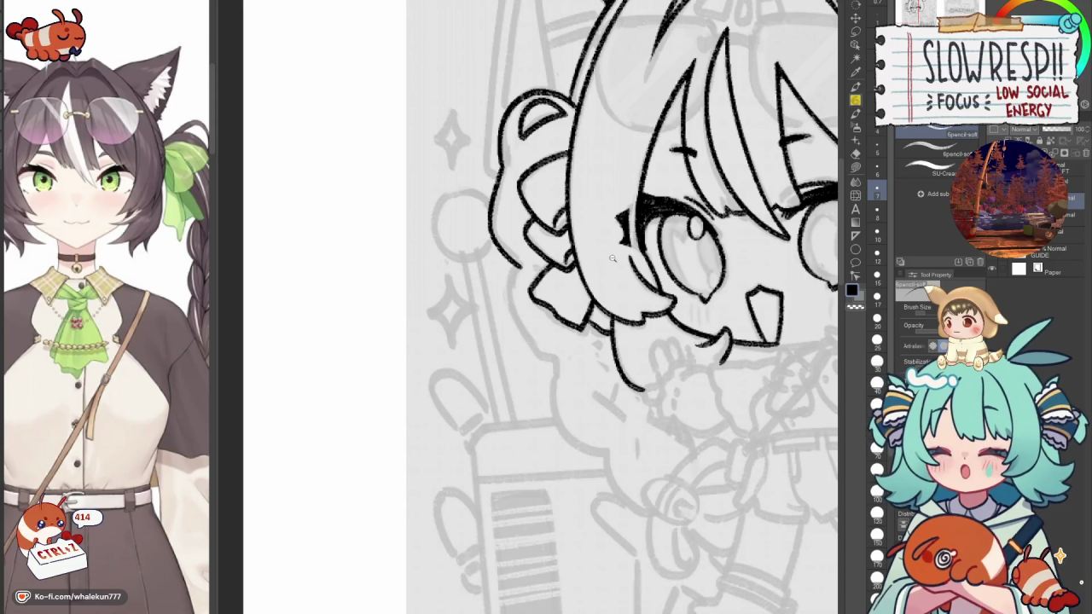
scroll(628, 307, down, 2)
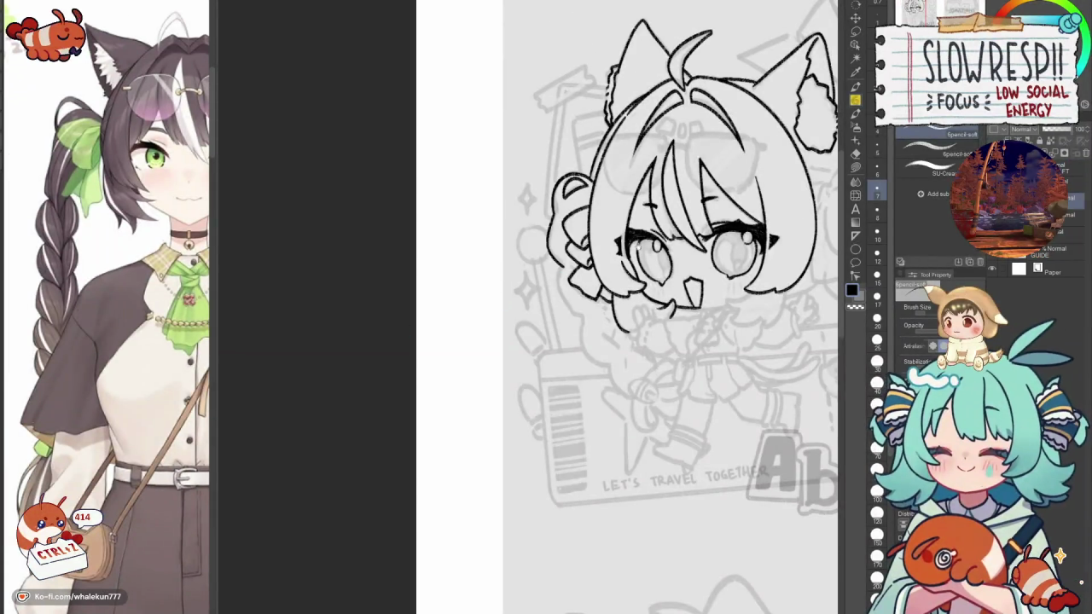
Try several short curl strokes left of the hair, undoing each attempt.
drag(590, 230, 520, 271)
scroll(520, 271, up, 2)
scroll(514, 219, up, 1)
key(ctrl+z)
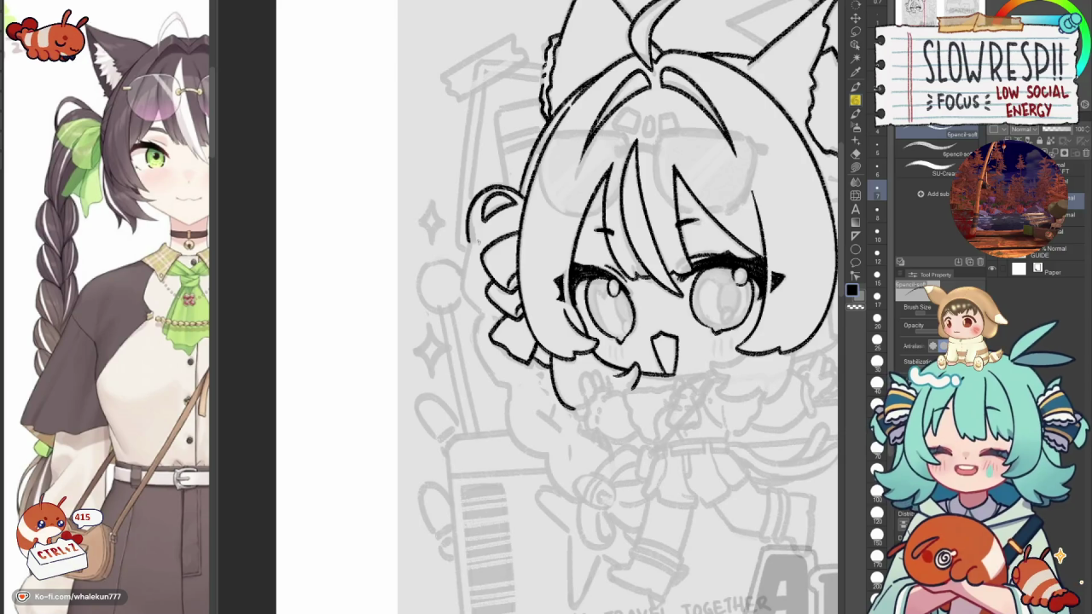
drag(469, 241, 462, 314)
key(ctrl+z)
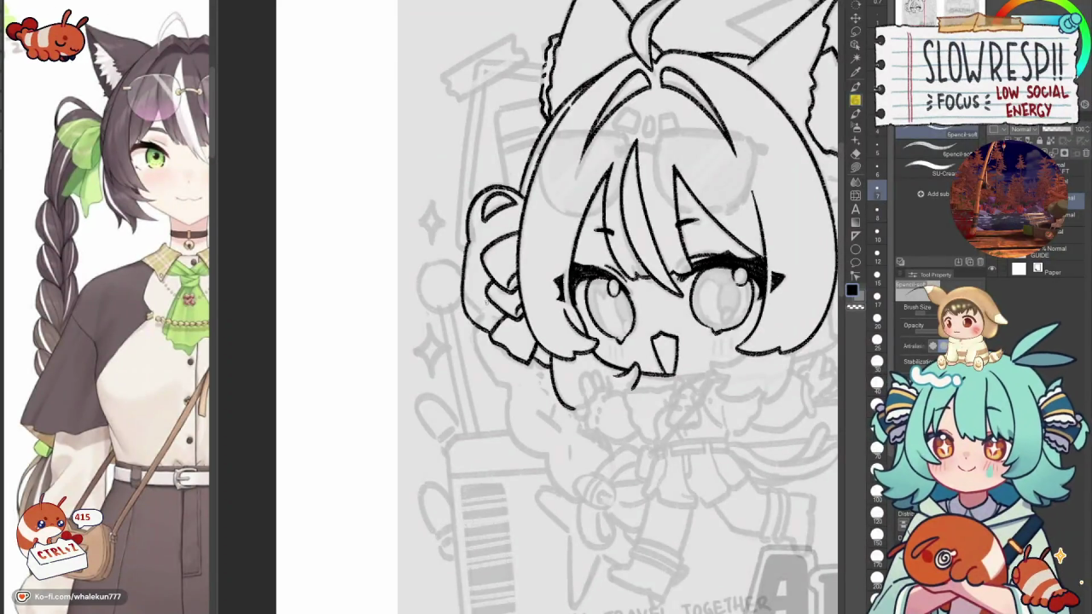
mouse_move(469, 242)
mouse_down()
mouse_move(463, 316)
mouse_move(465, 292)
mouse_move(493, 332)
mouse_up()
key(ctrl+z)
mouse_move(478, 294)
mouse_down()
mouse_move(498, 318)
mouse_move(511, 305)
mouse_up()
key(ctrl+z)
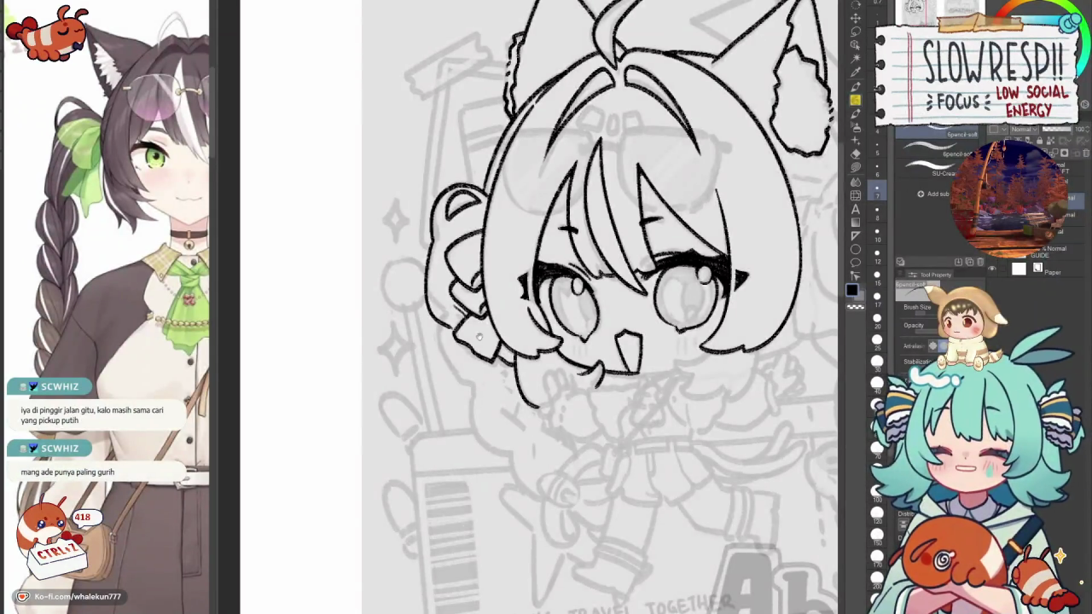
Ink the lower-left hair outline, erase stray lines with transparent colour, and add the curled strands.
scroll(606, 307, down, 2)
drag(493, 327, 474, 301)
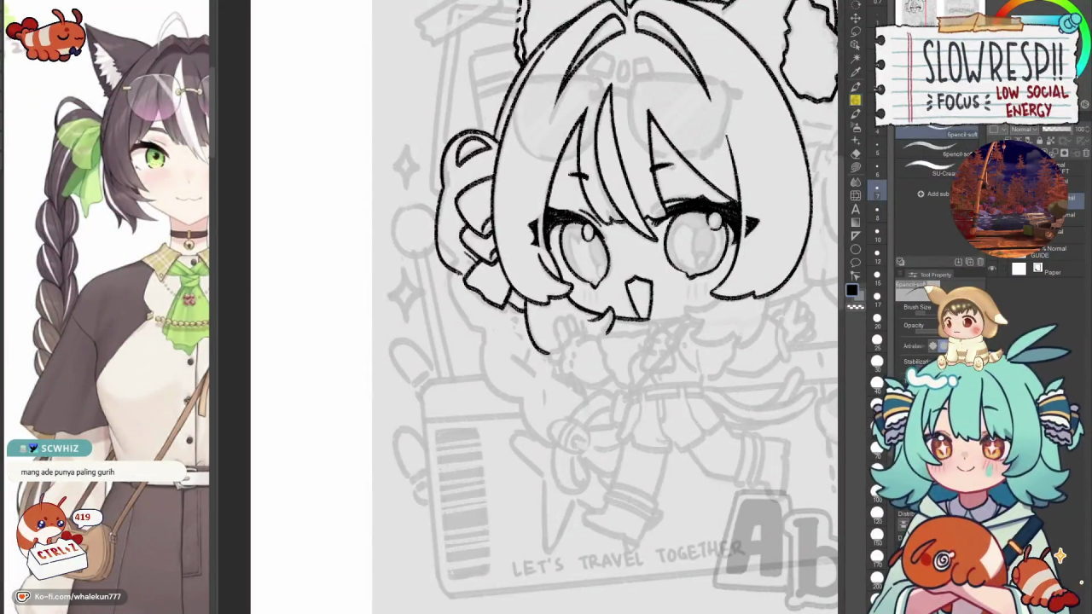
mouse_move(451, 272)
mouse_down()
mouse_move(471, 324)
mouse_move(488, 330)
mouse_up()
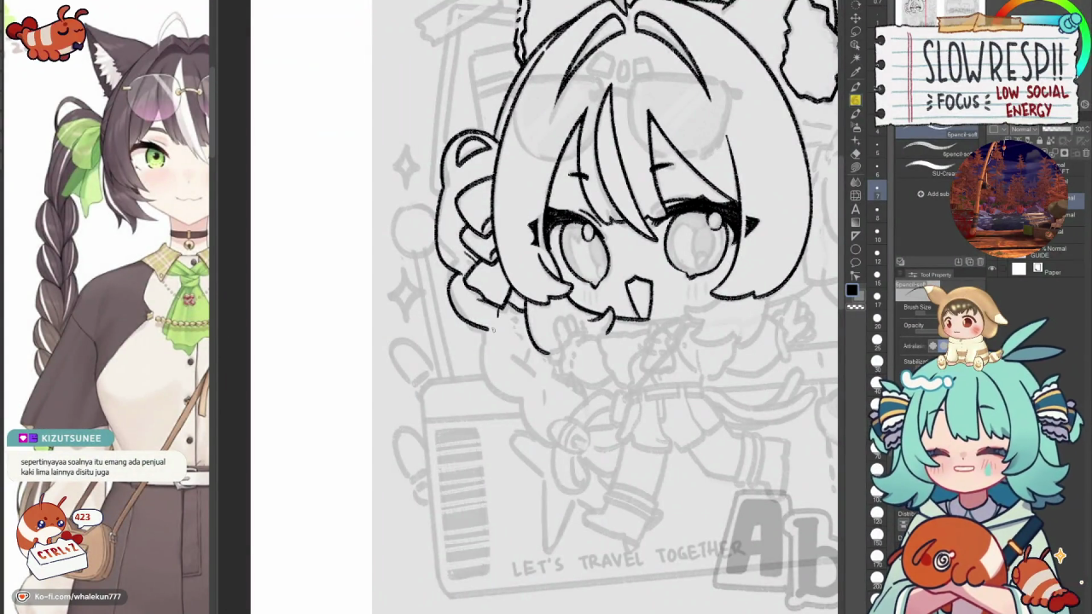
key(c)
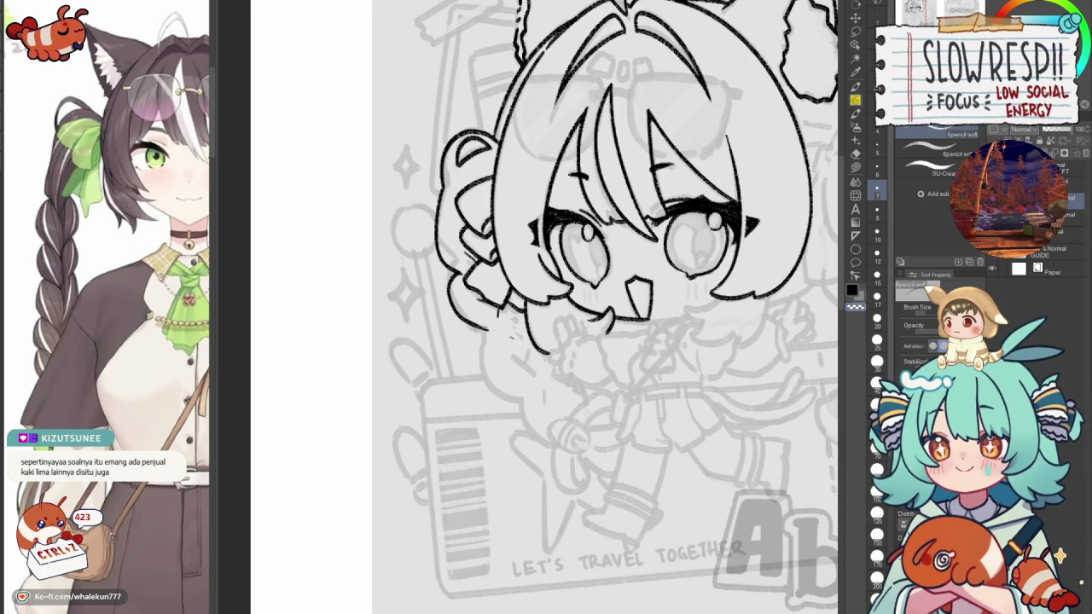
drag(482, 326, 504, 338)
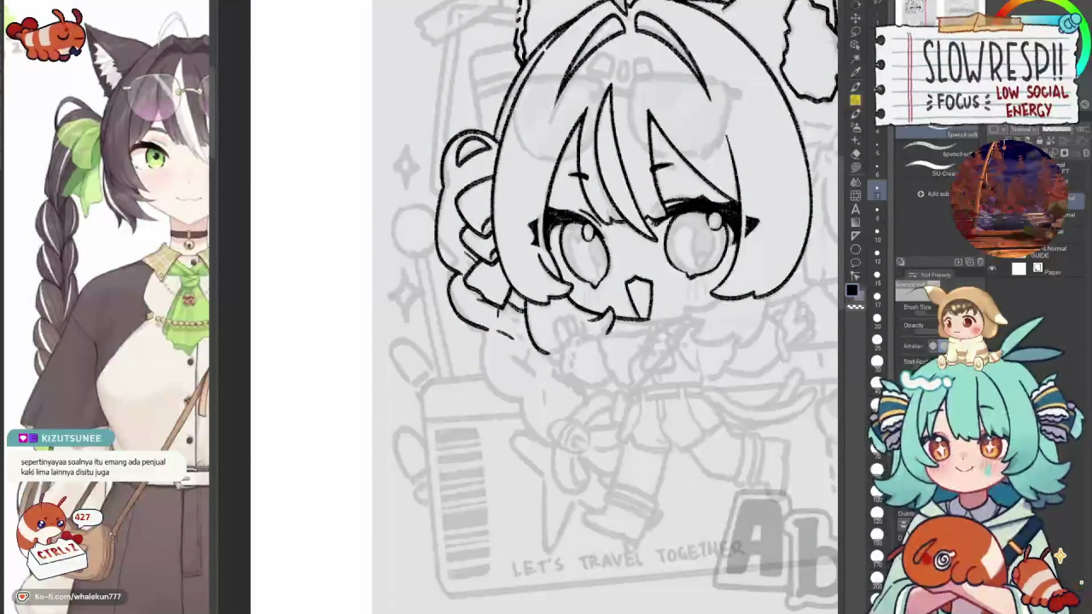
mouse_move(483, 324)
mouse_down()
mouse_move(474, 356)
mouse_move(522, 384)
mouse_move(547, 243)
mouse_move(597, 289)
mouse_up()
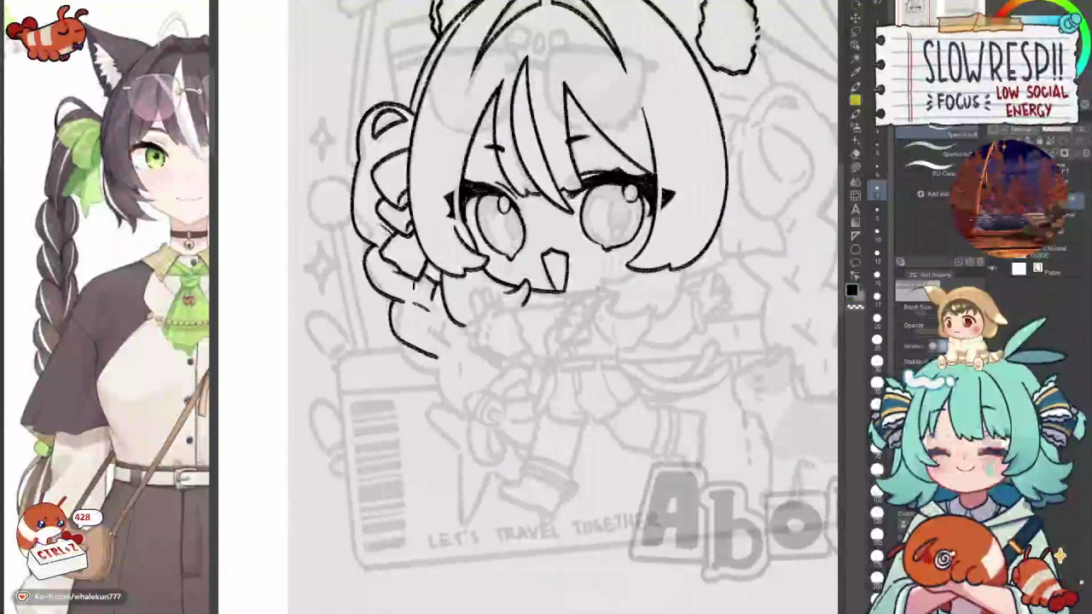
Check the face in mirrored view and redo the short strokes beside the chibi's mouth.
scroll(597, 291, up, 1)
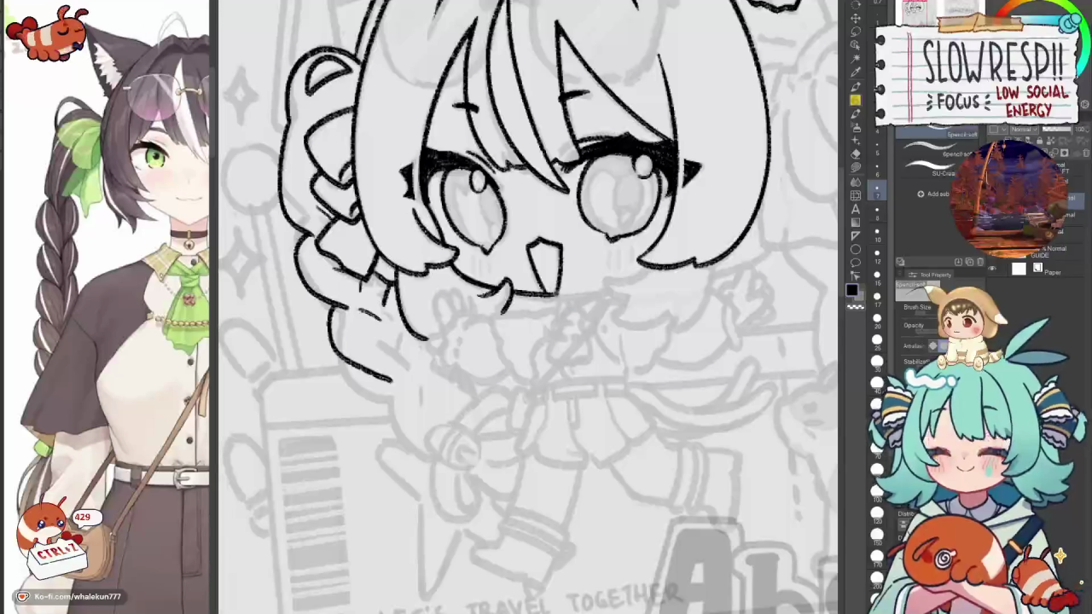
key(h)
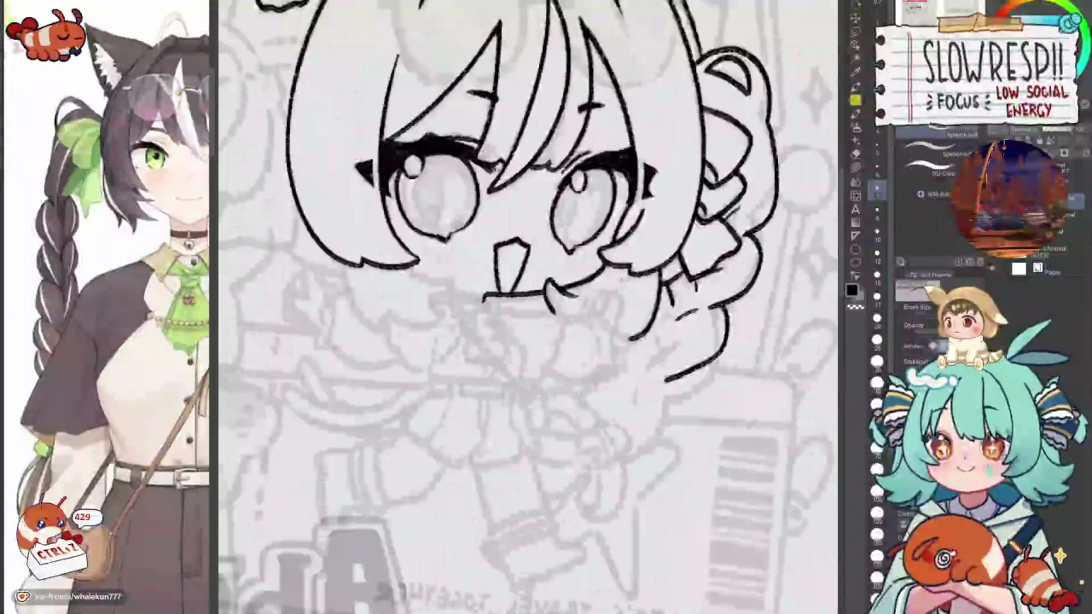
key(h)
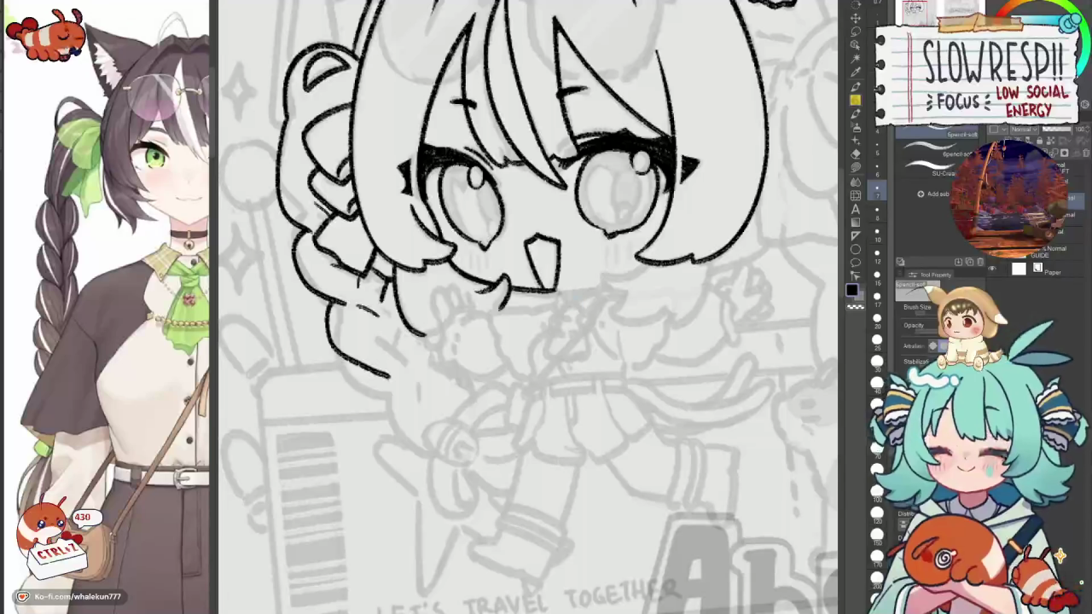
key(ctrl+z)
key(h)
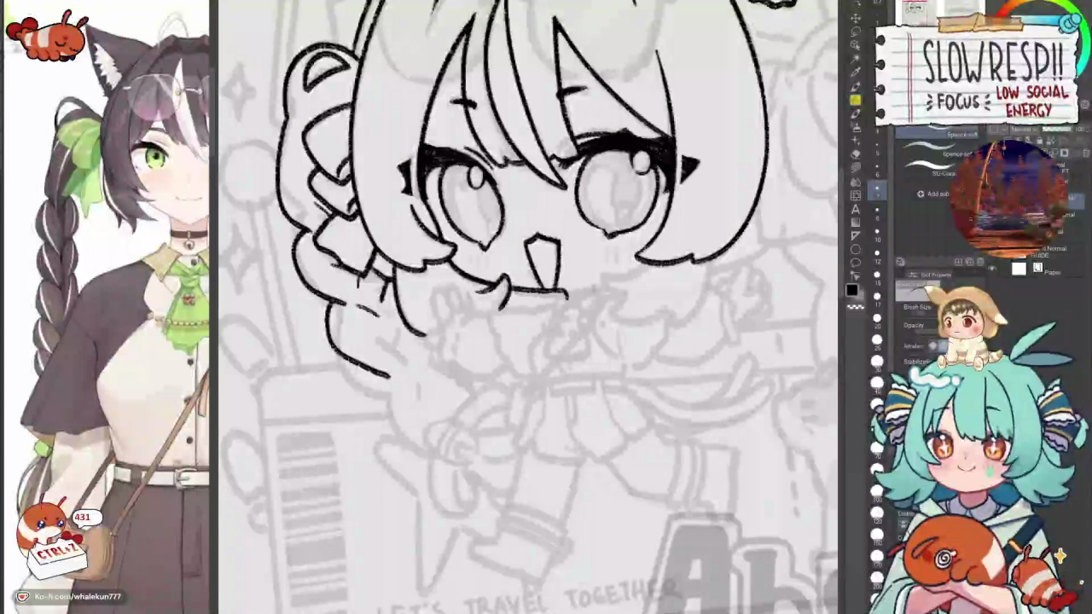
key(h)
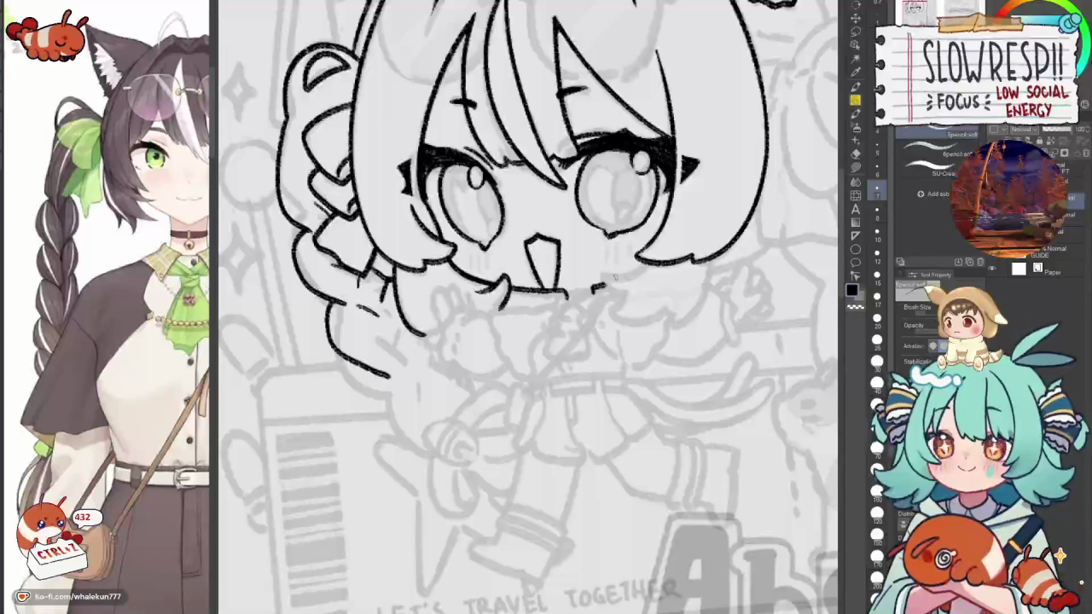
key(ctrl+z)
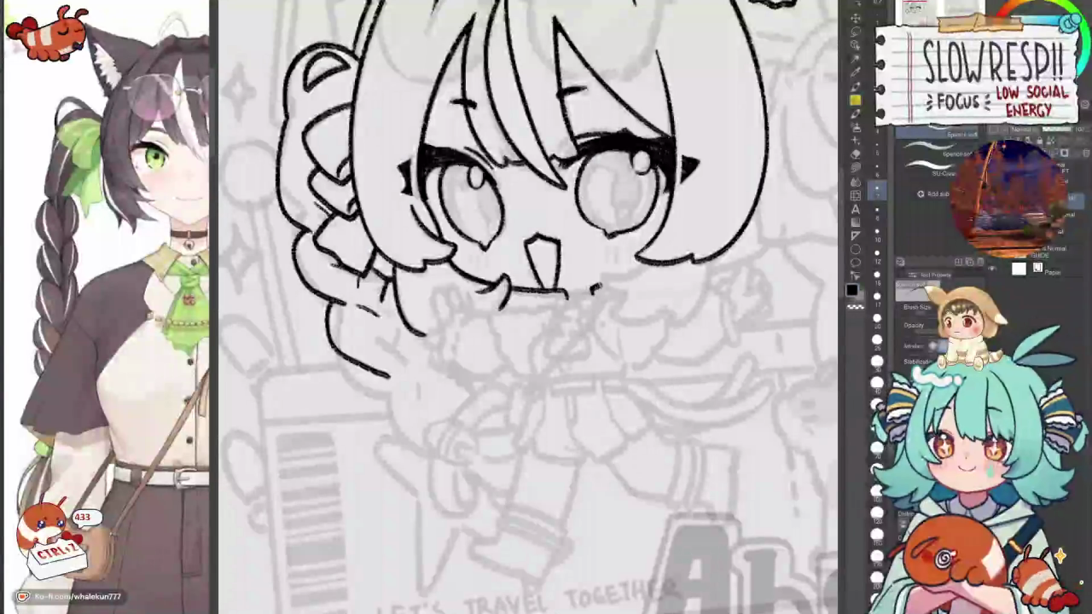
key(ctrl+z)
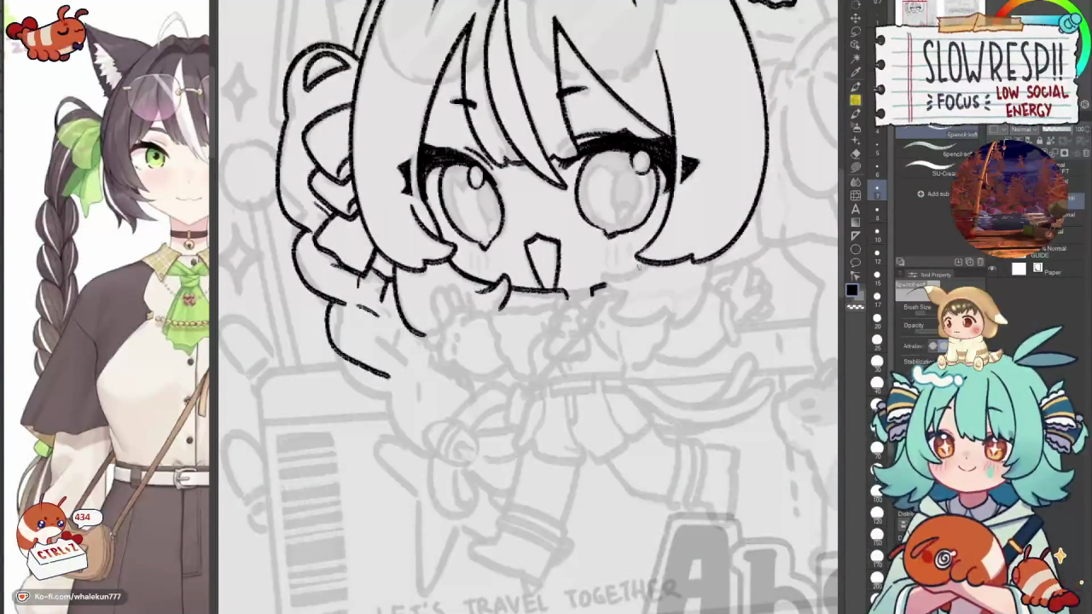
mouse_move(623, 278)
mouse_down()
mouse_move(650, 259)
mouse_move(603, 290)
mouse_up()
key(ctrl+z)
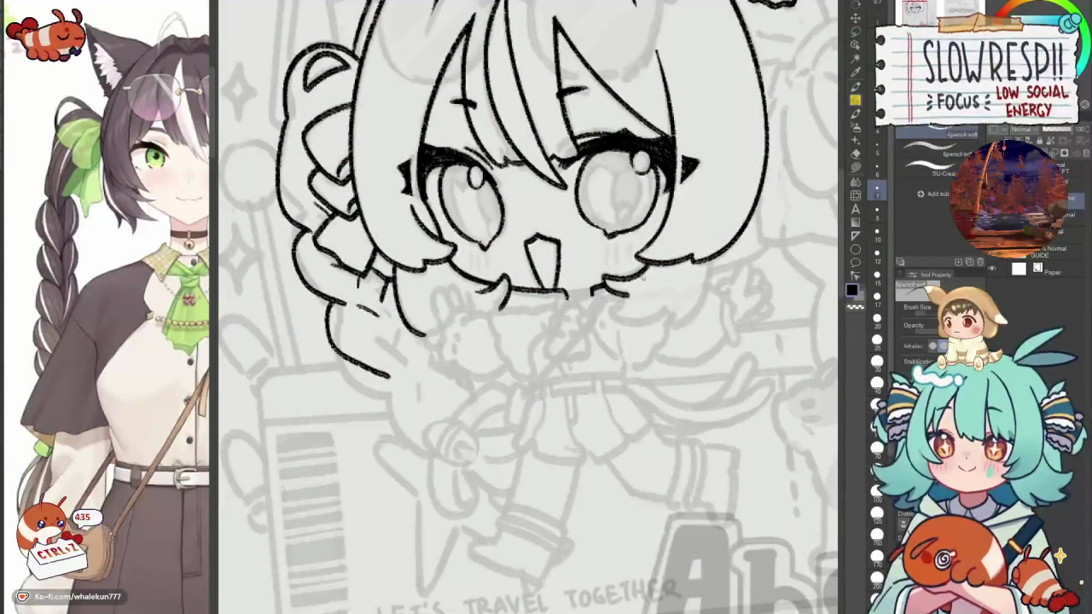
key(ctrl+z)
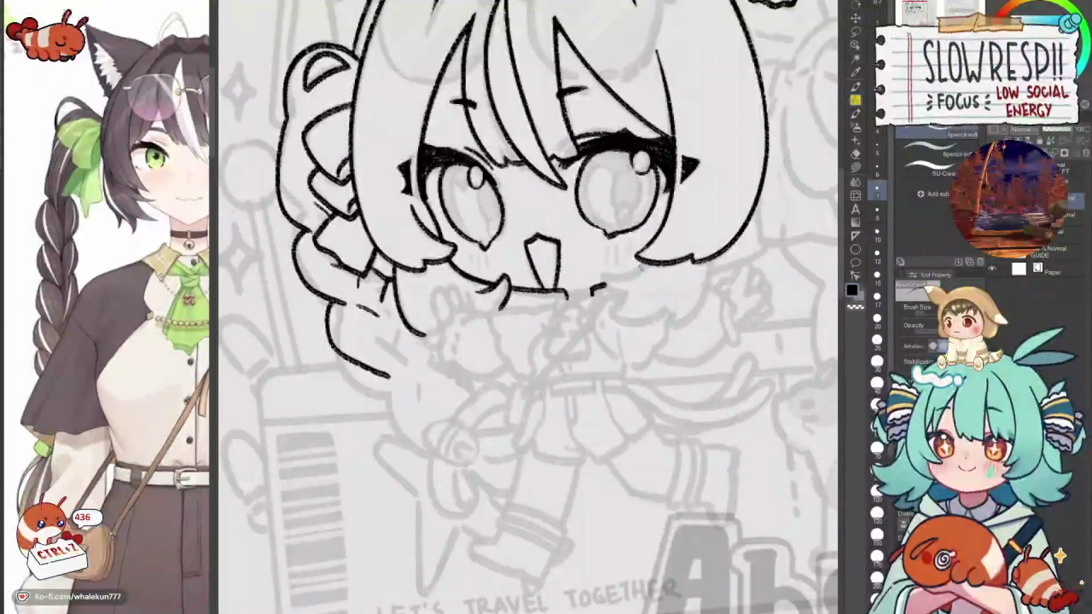
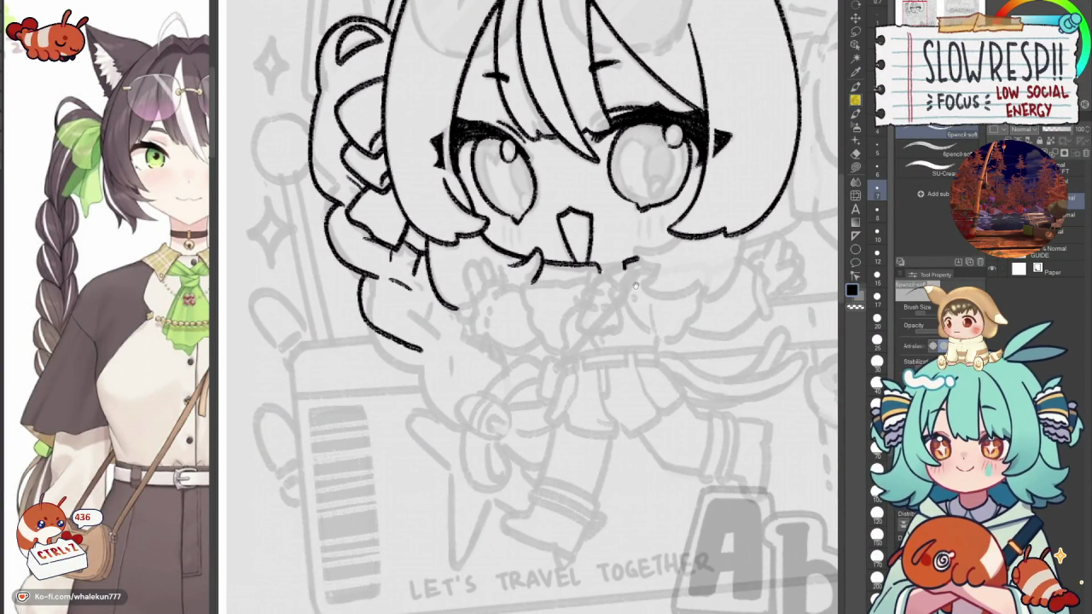
Mirror the canvas to check, then ink the curled hair tip under the right cheek.
key(h)
key(h)
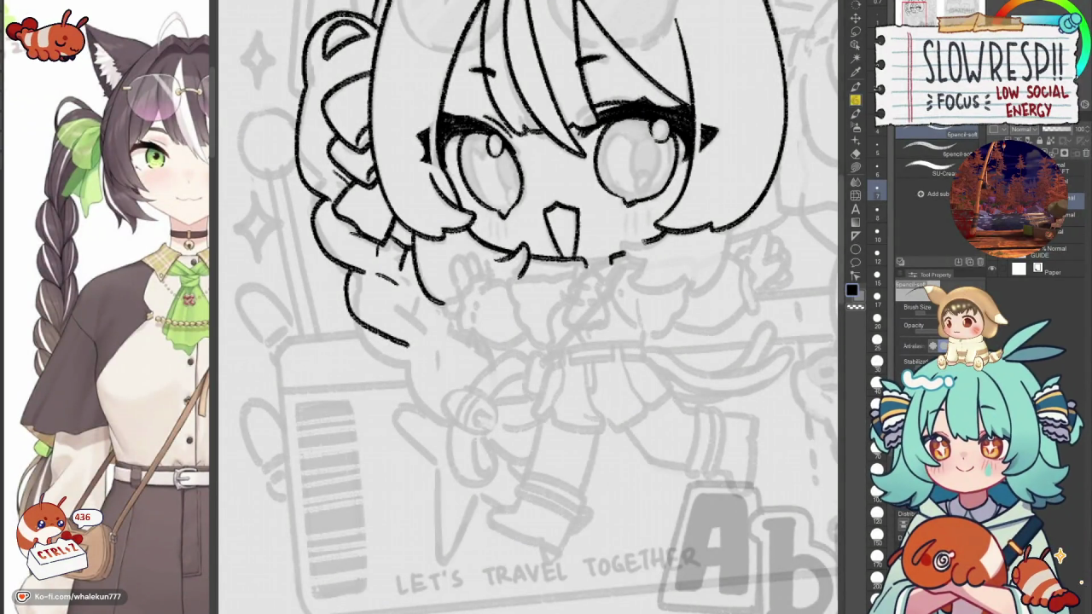
key(h)
key(h)
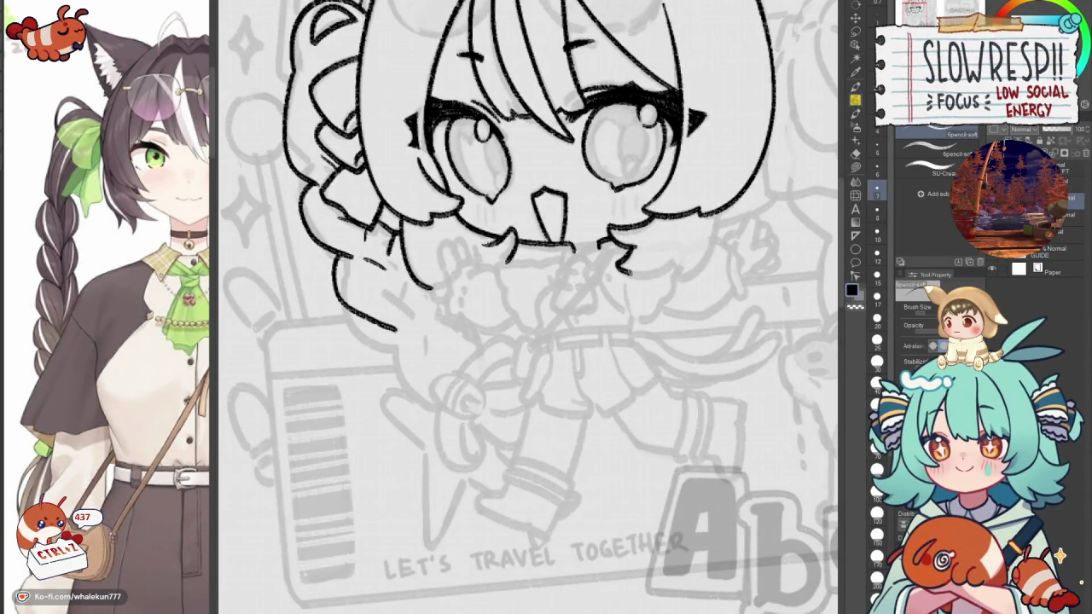
drag(616, 256, 674, 271)
key(ctrl+z)
drag(616, 251, 674, 265)
key(ctrl+z)
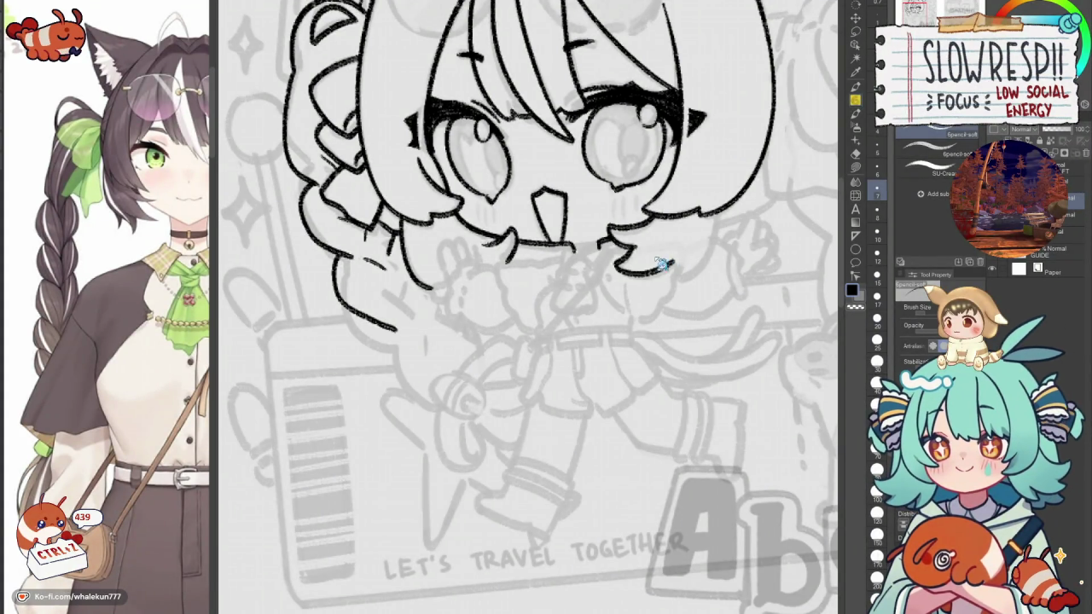
key(ctrl+z)
drag(615, 248, 684, 261)
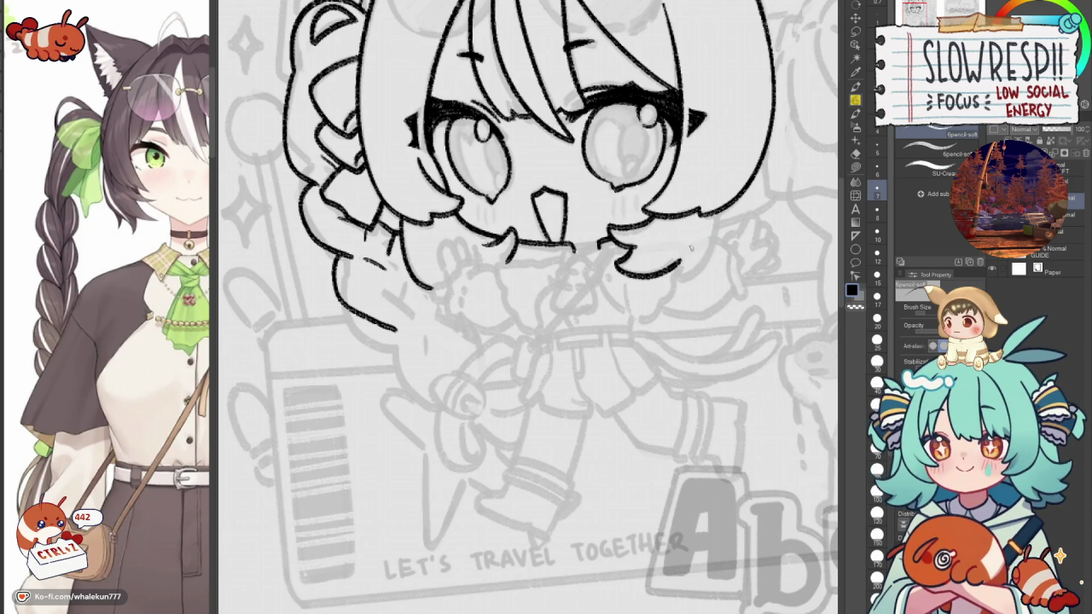
Ink the curved hair line under the chin, then switch to the transparent colour.
mouse_move(680, 273)
mouse_down()
mouse_move(691, 297)
mouse_move(685, 290)
mouse_up()
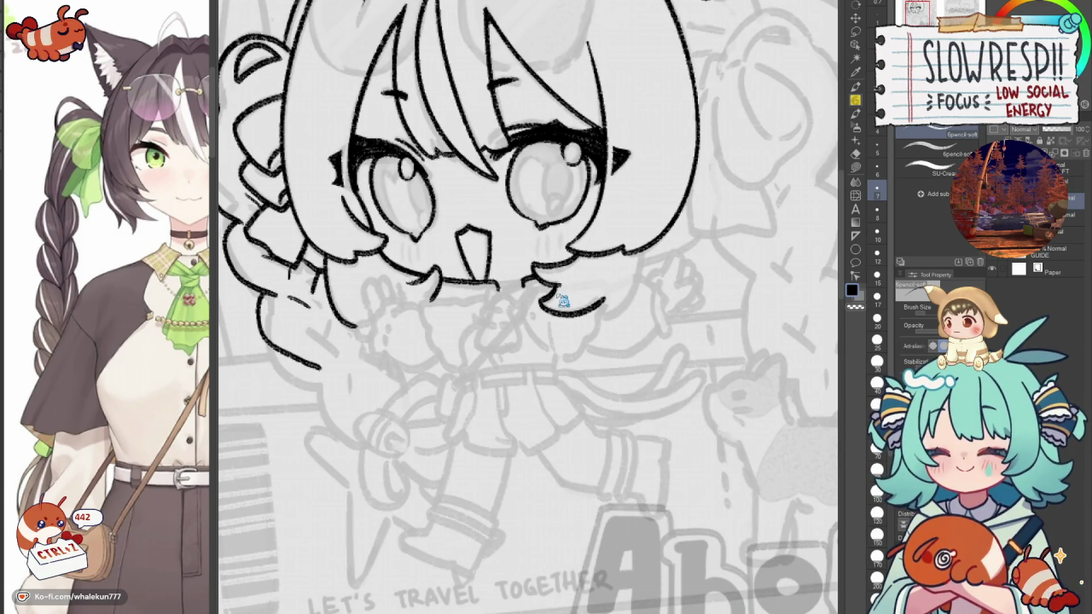
drag(613, 298, 623, 291)
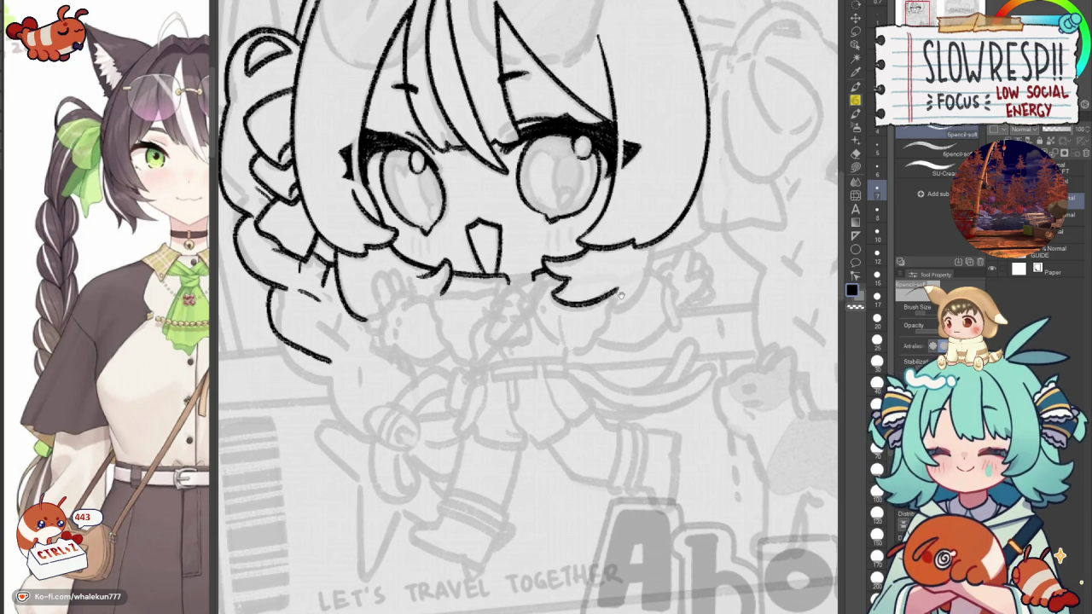
mouse_move(553, 292)
mouse_down()
mouse_move(616, 294)
mouse_move(652, 239)
mouse_up()
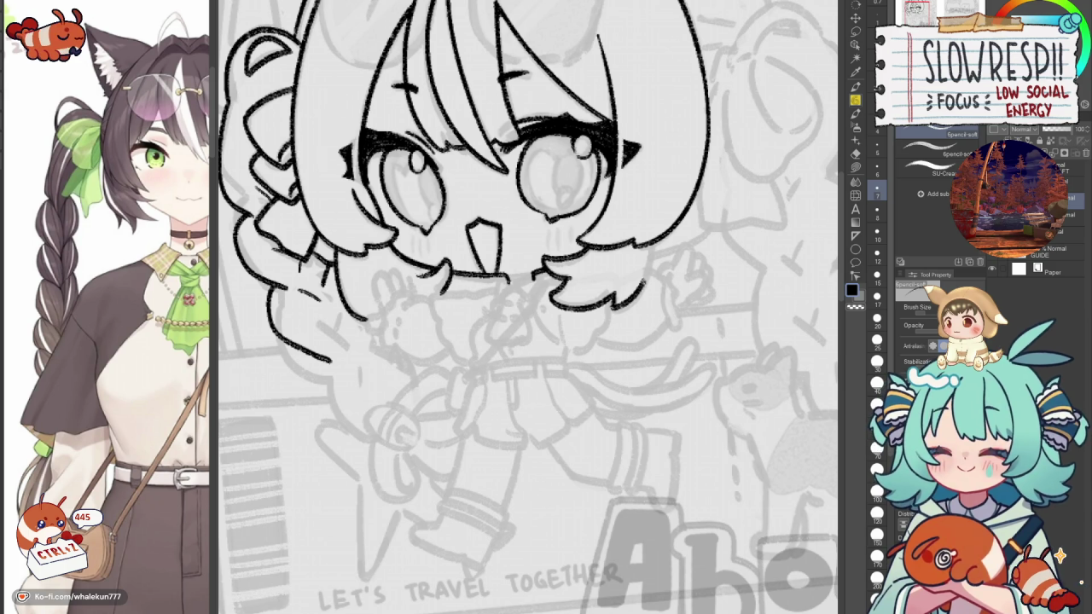
key(c)
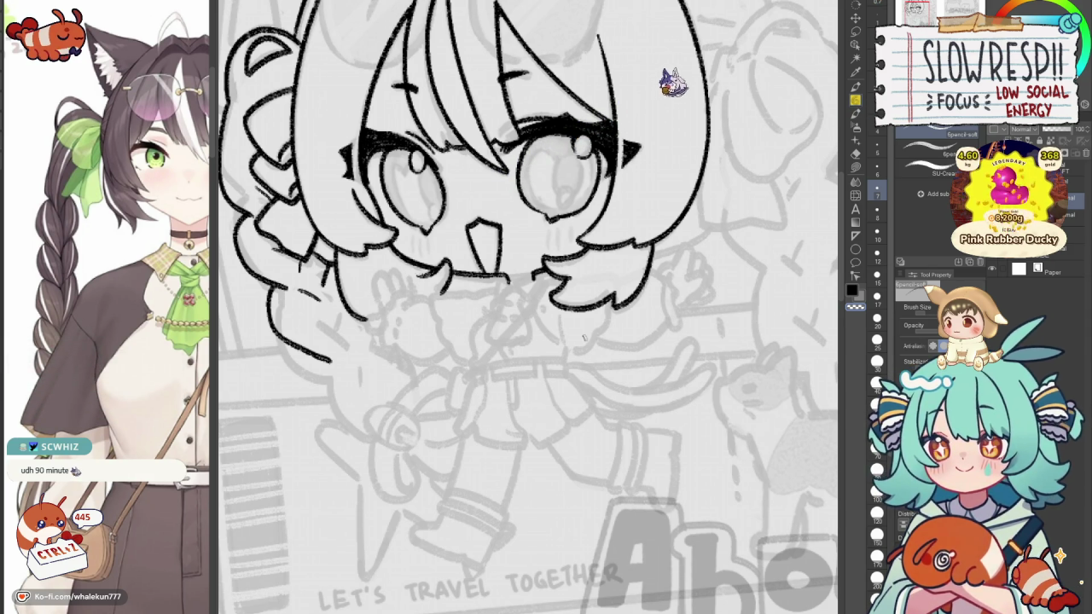
Zoom to the chin and erase part of the dark chin stroke with transparent colour.
key(h)
key(h)
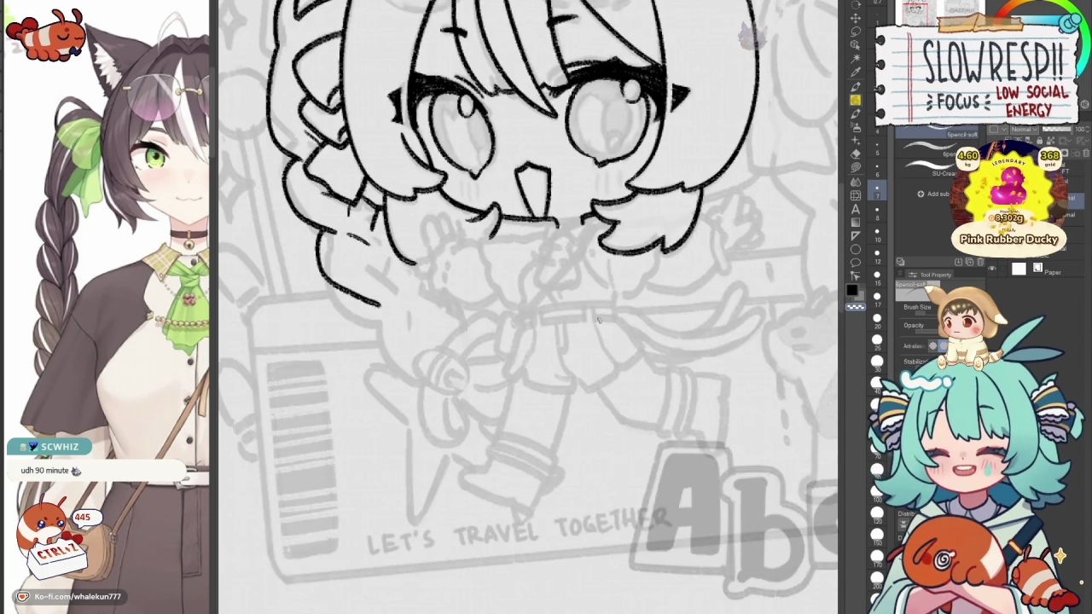
mouse_move(604, 330)
mouse_down()
mouse_move(583, 356)
mouse_move(637, 374)
mouse_up()
scroll(597, 276, up, 2)
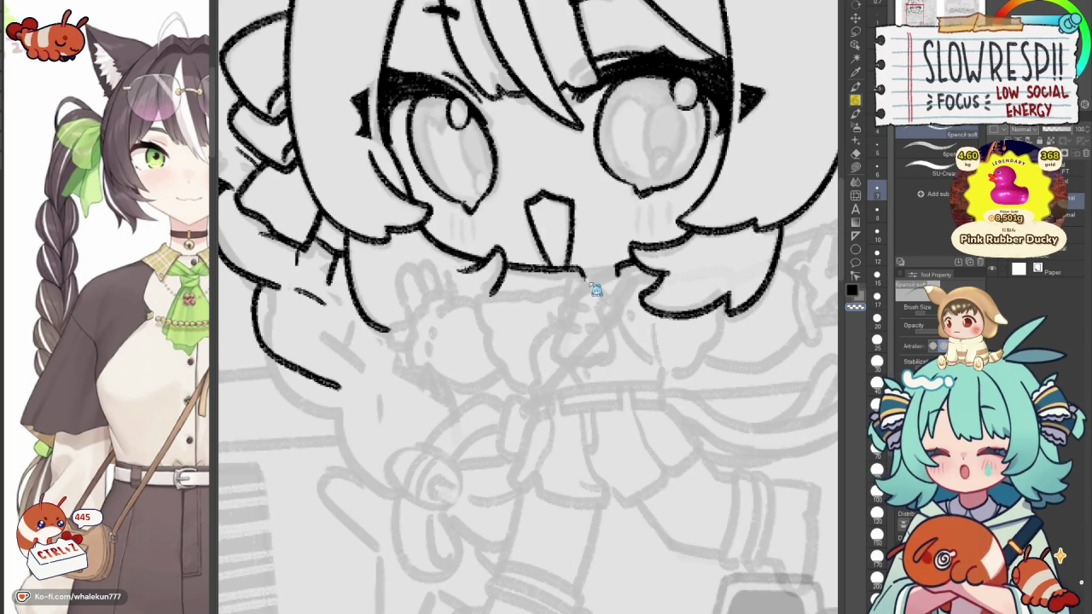
key(c)
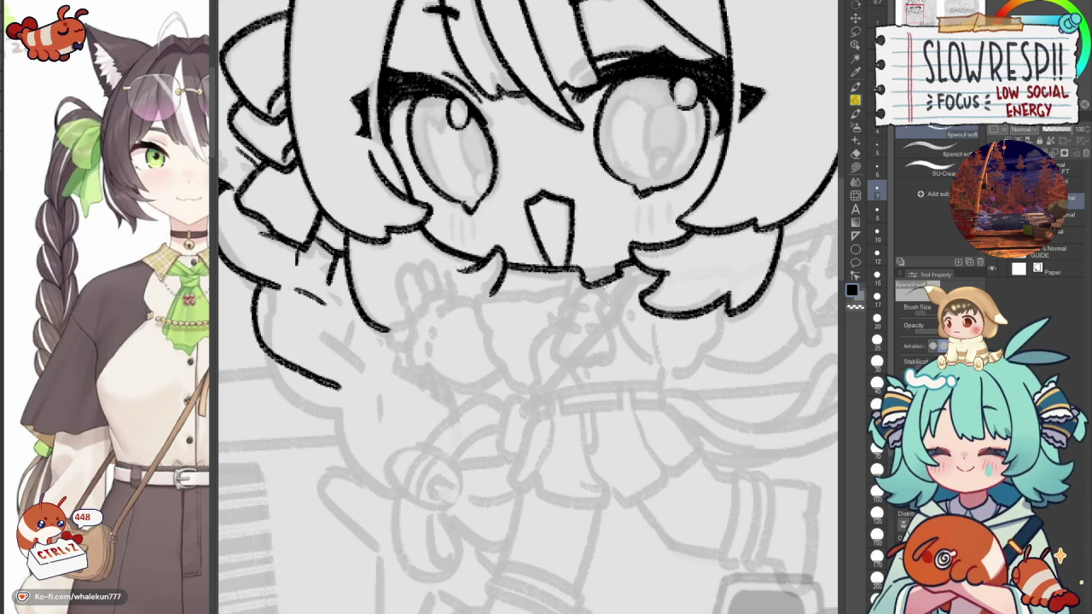
mouse_move(607, 301)
mouse_down()
mouse_move(604, 288)
mouse_move(563, 288)
mouse_move(568, 275)
mouse_move(621, 271)
mouse_up()
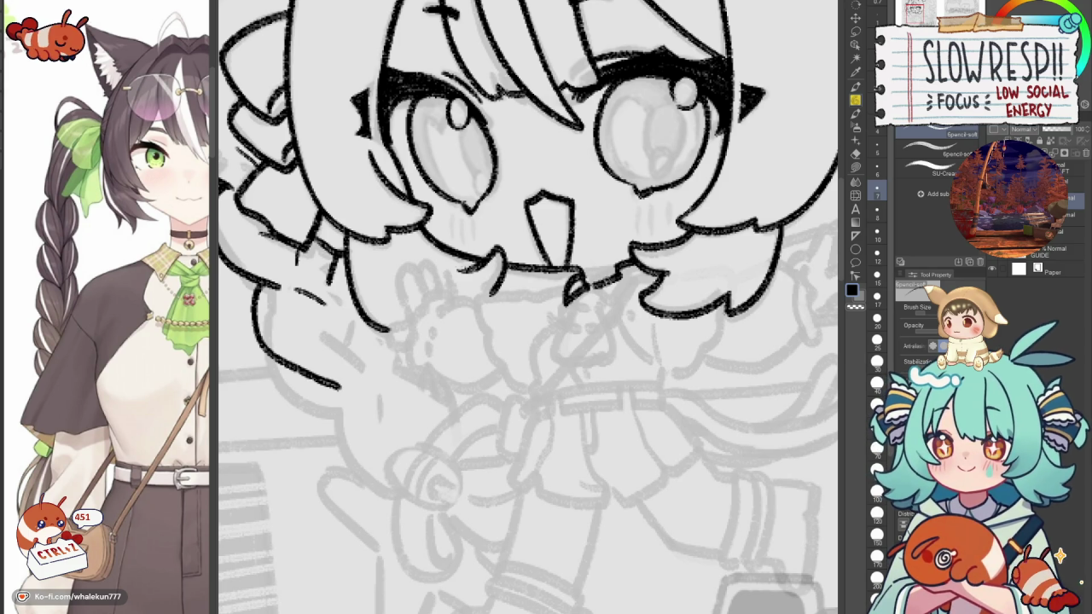
key(ctrl+z)
key(ctrl+z)
Redraw the left chin stroke and ink the left side of the bow knot below the chin.
drag(570, 303, 566, 274)
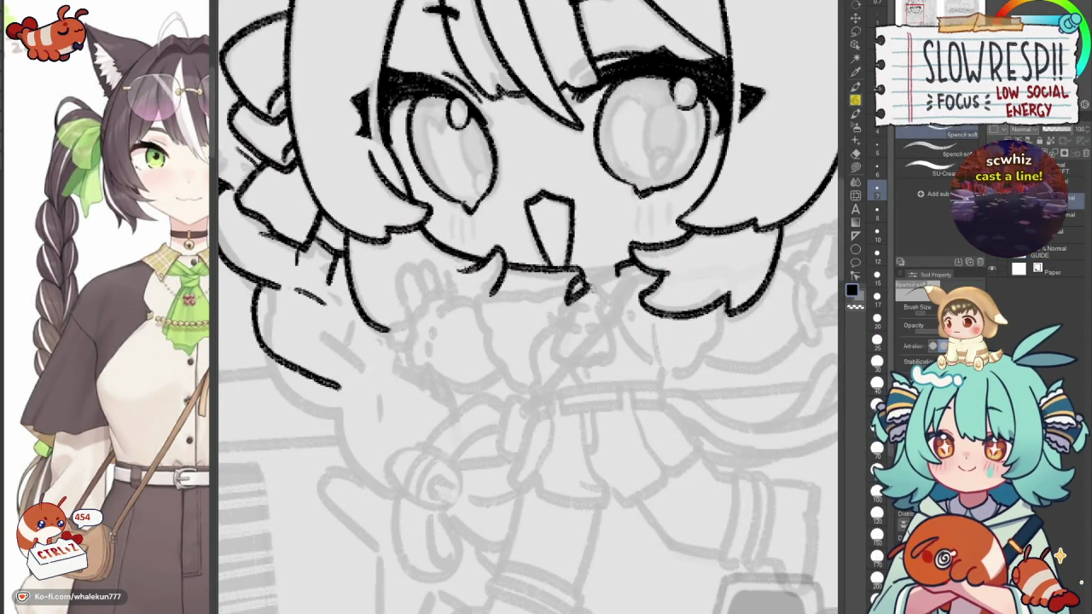
drag(596, 289, 629, 273)
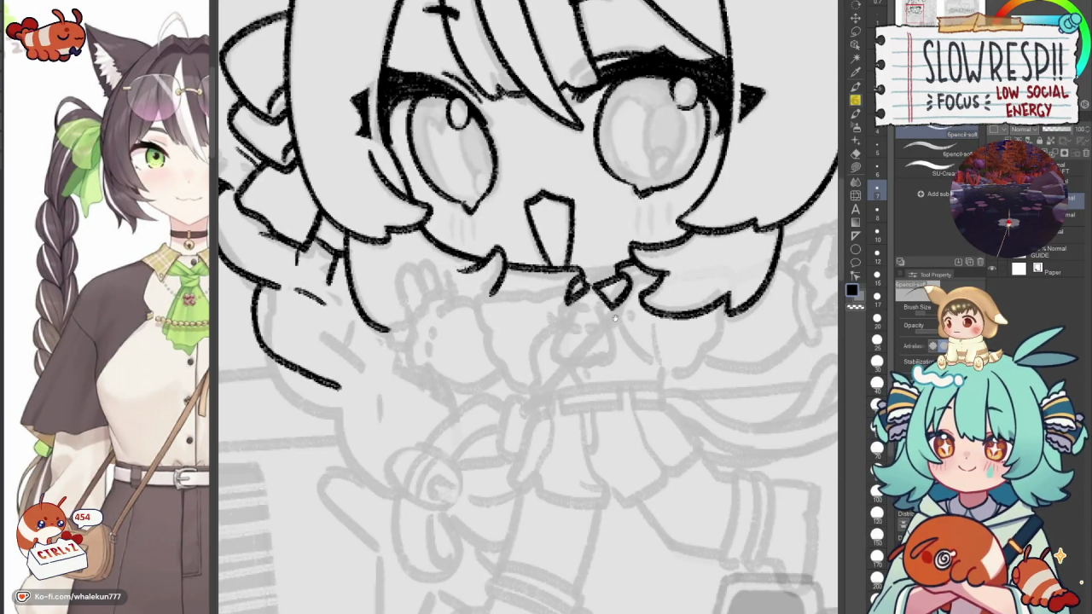
scroll(614, 318, down, 2)
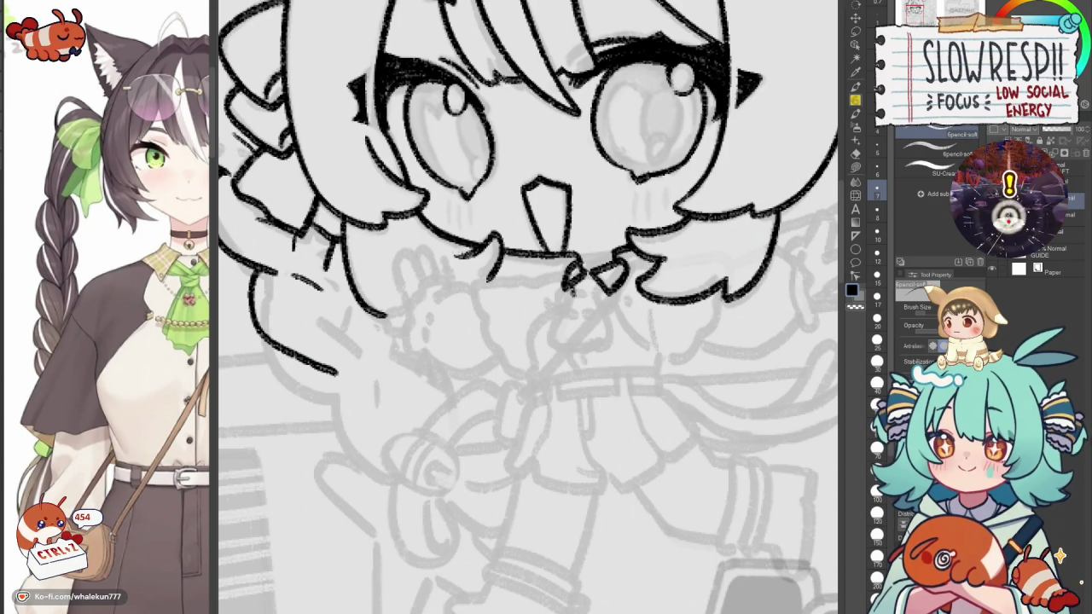
drag(577, 289, 584, 275)
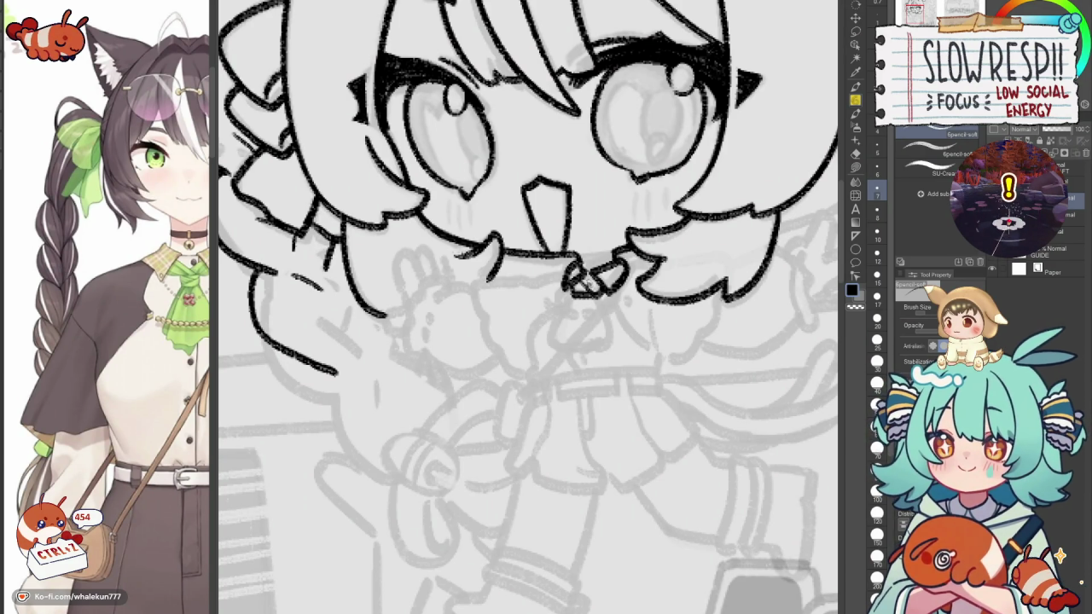
scroll(589, 283, down, 1)
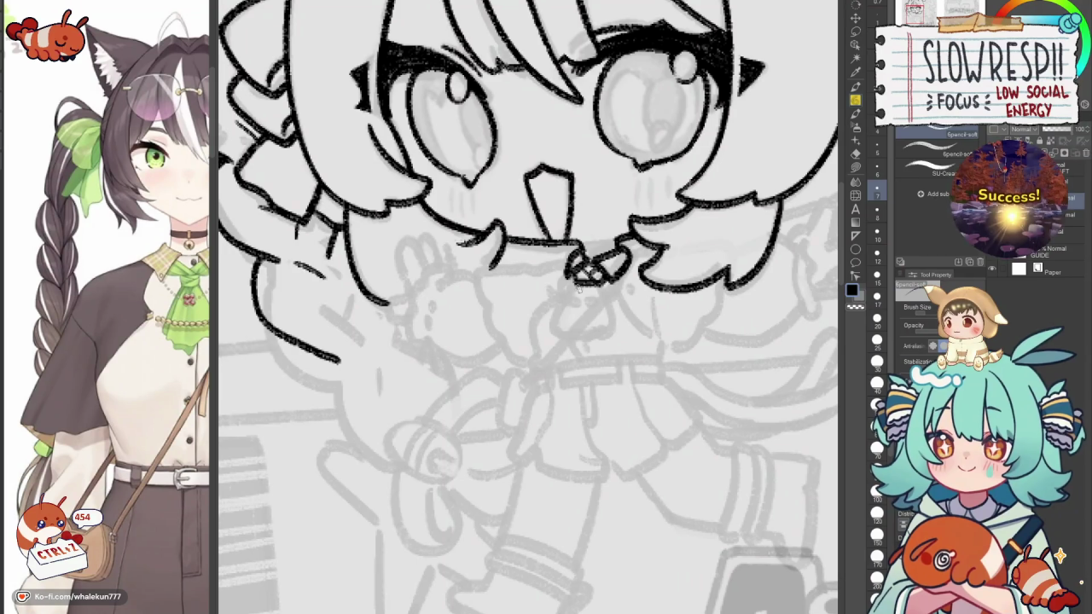
drag(555, 328, 596, 333)
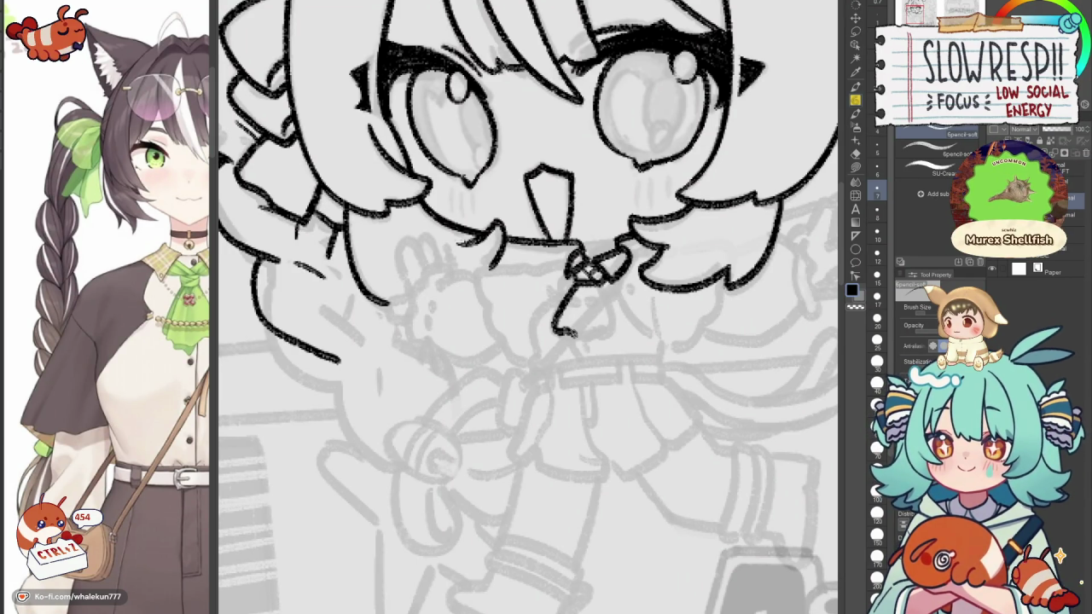
key(ctrl+z)
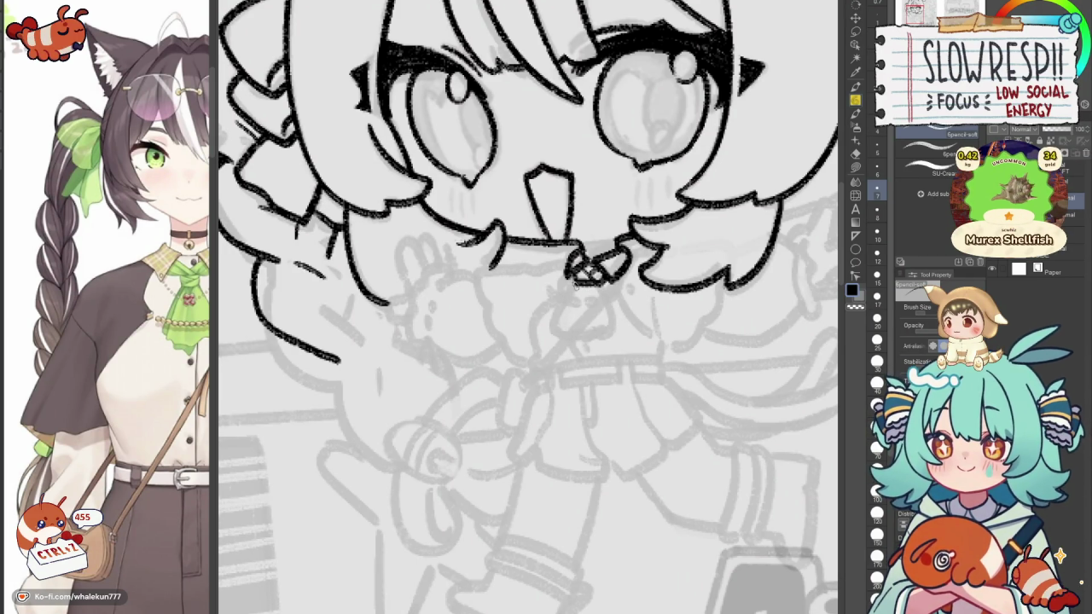
Redraw the bow pendant's left side and bottom, removing the rejected pendant strokes.
mouse_move(571, 283)
mouse_down()
mouse_move(555, 323)
mouse_move(607, 291)
mouse_move(560, 312)
mouse_move(573, 335)
mouse_move(602, 331)
mouse_move(606, 285)
mouse_up()
key(ctrl+z)
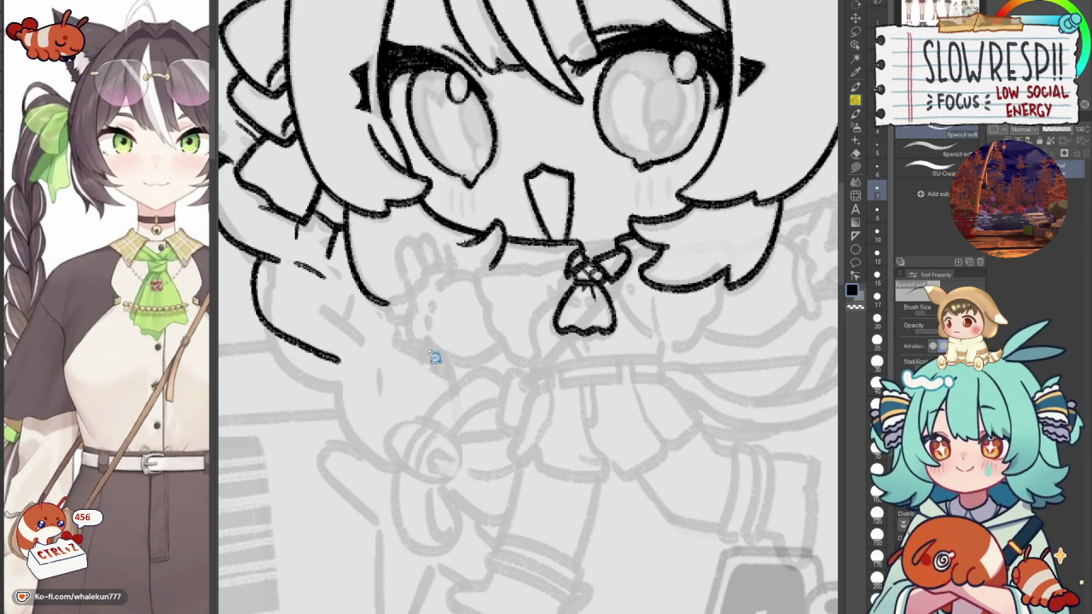
key(ctrl+z)
key(ctrl+z)
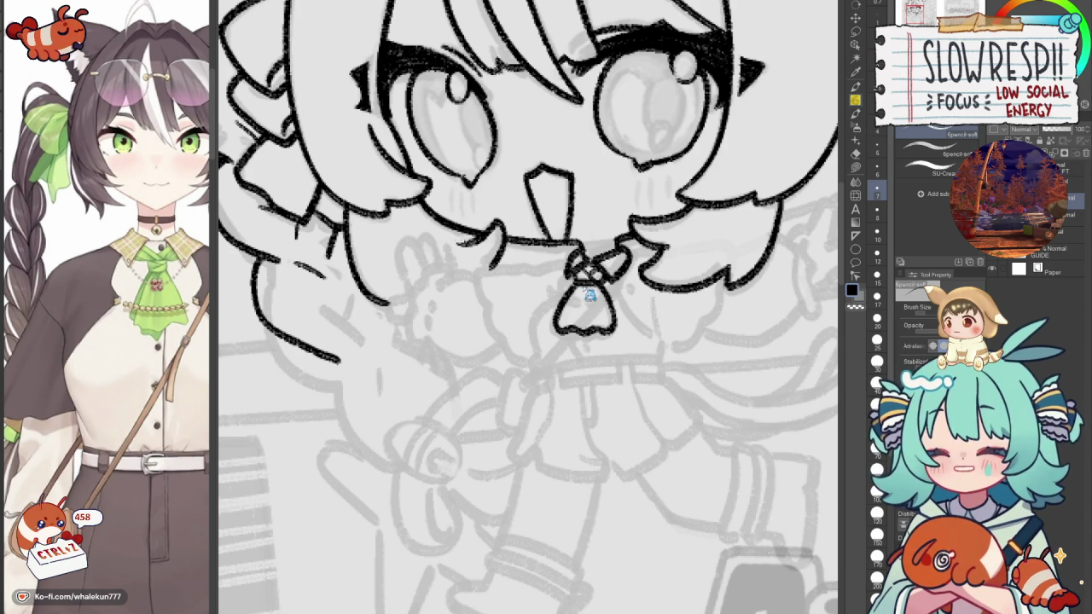
key(ctrl+z)
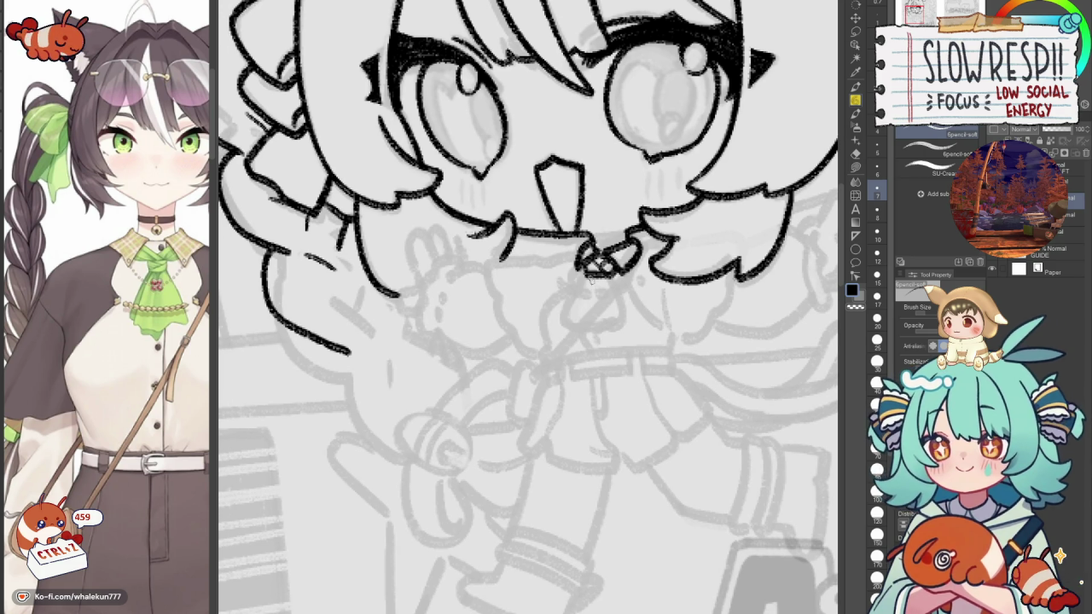
mouse_move(589, 275)
mouse_down()
mouse_move(581, 326)
mouse_move(621, 323)
mouse_move(607, 275)
mouse_move(585, 293)
mouse_move(577, 327)
mouse_move(621, 321)
mouse_move(614, 289)
mouse_move(626, 324)
mouse_up()
key(ctrl+z)
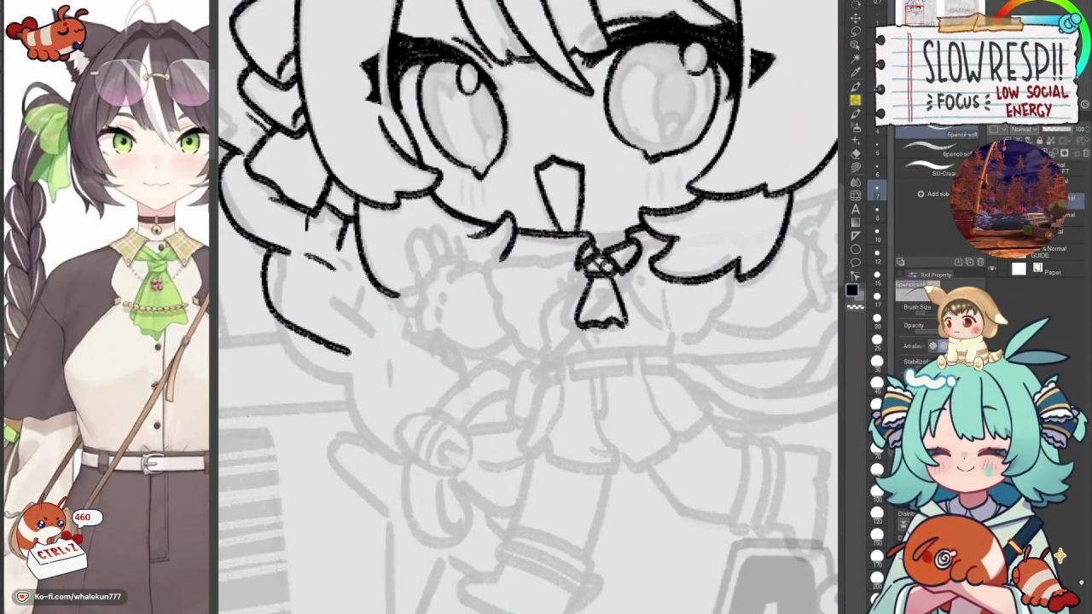
mouse_move(587, 271)
mouse_down()
mouse_move(563, 324)
mouse_move(593, 338)
mouse_up()
scroll(596, 333, up, 1)
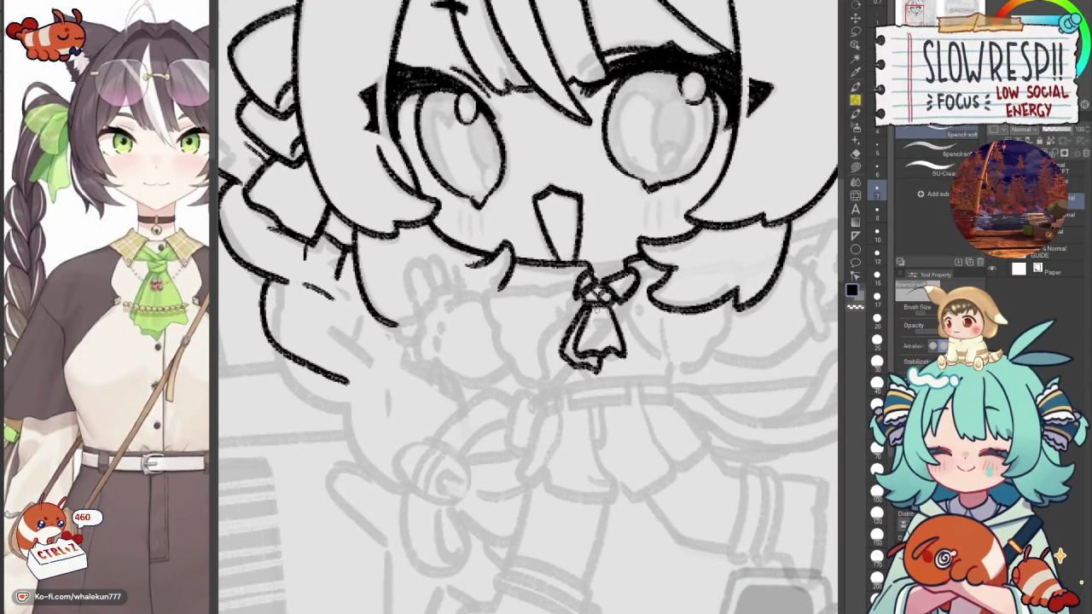
key(ctrl+z)
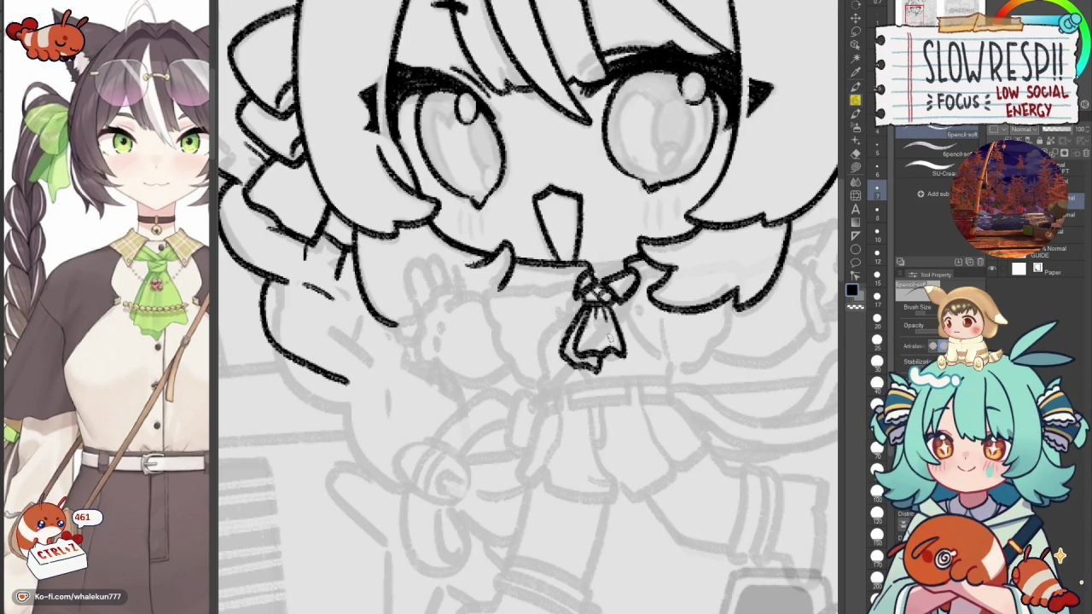
Mirror the view to check the lineart and toggle between transparent colour and black ink.
key(h)
key(h)
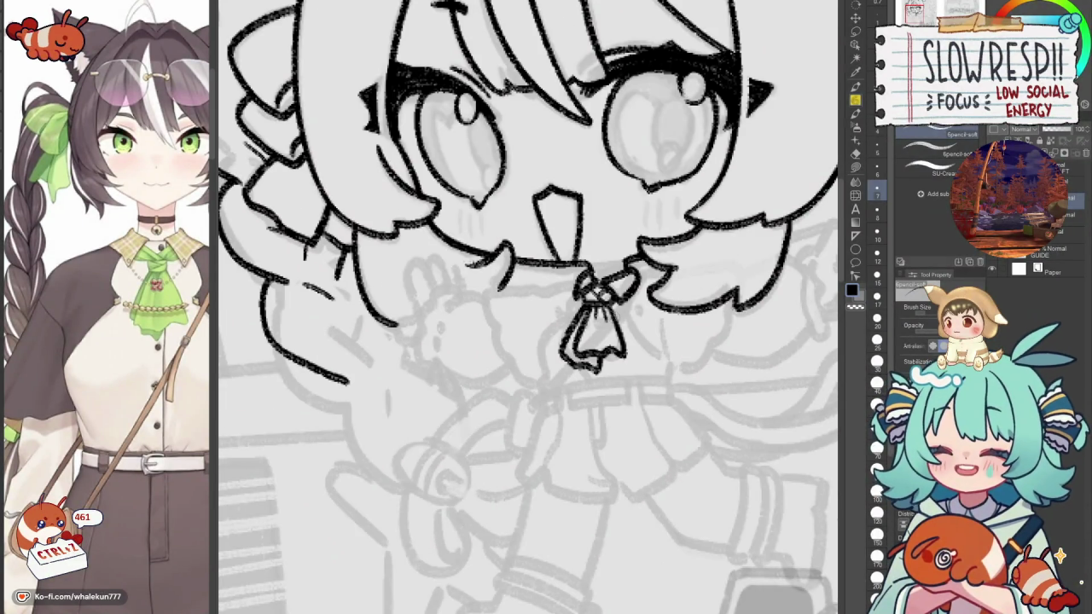
scroll(624, 314, down, 1)
scroll(629, 314, up, 1)
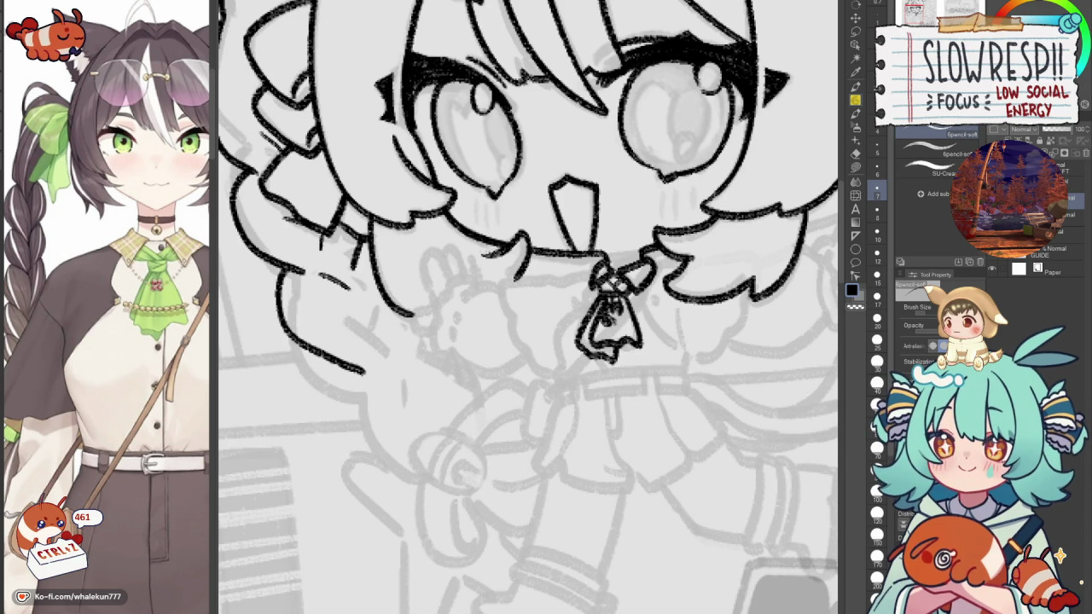
key(c)
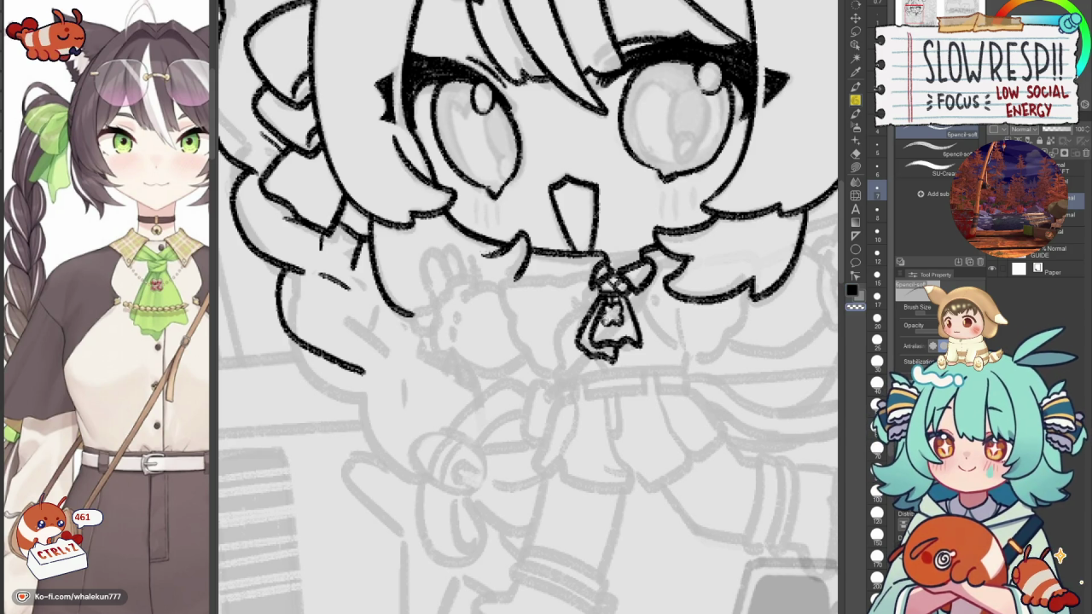
key(c)
key(c)
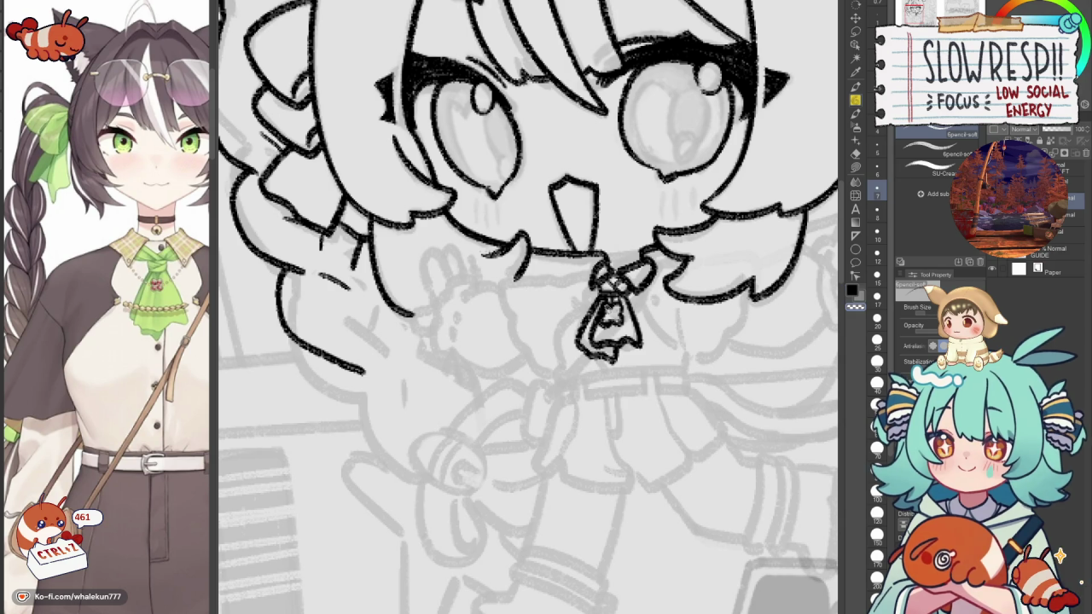
key(c)
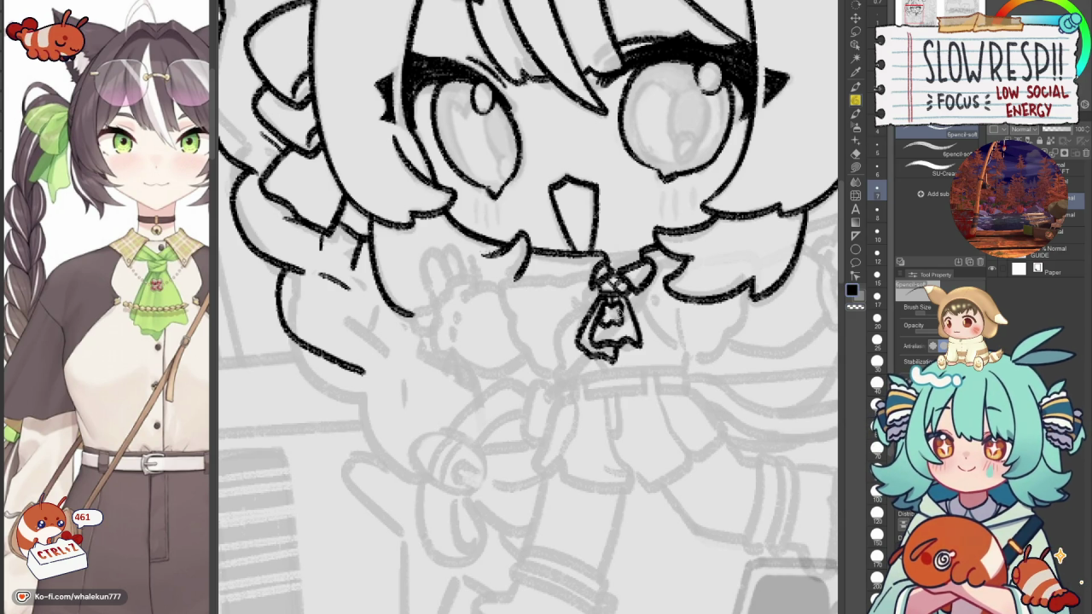
key(c)
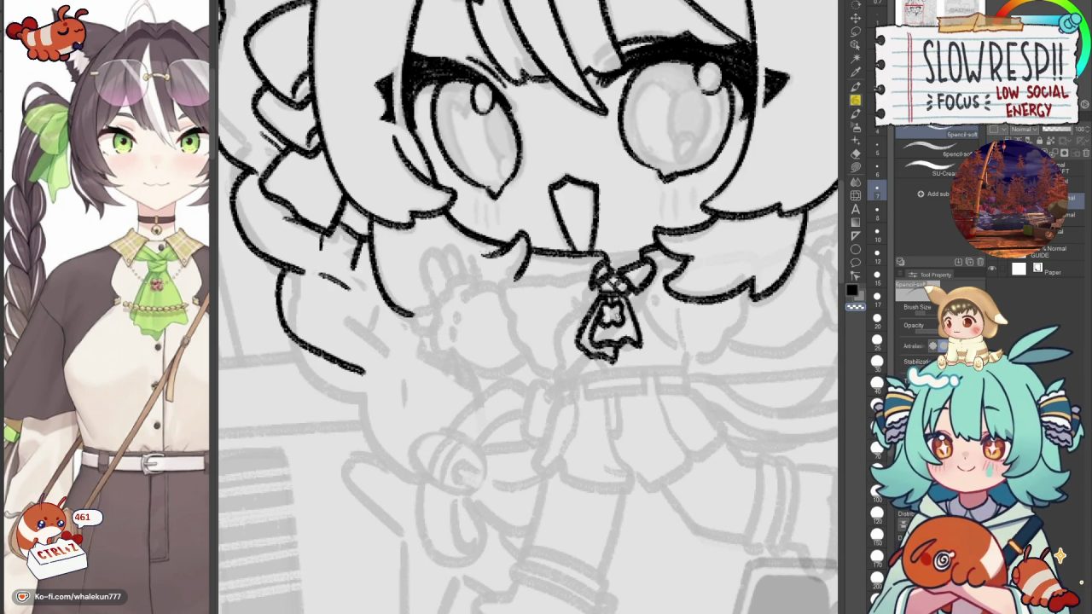
key(c)
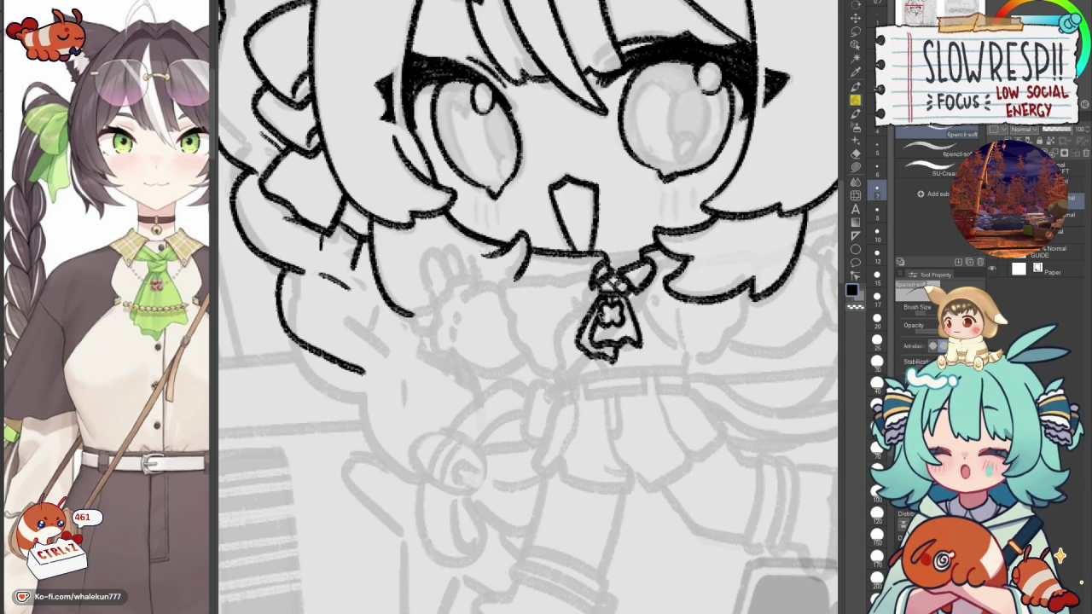
Ink the curved hair strand to the left of the pendant in black.
drag(631, 307, 633, 317)
drag(613, 275, 643, 235)
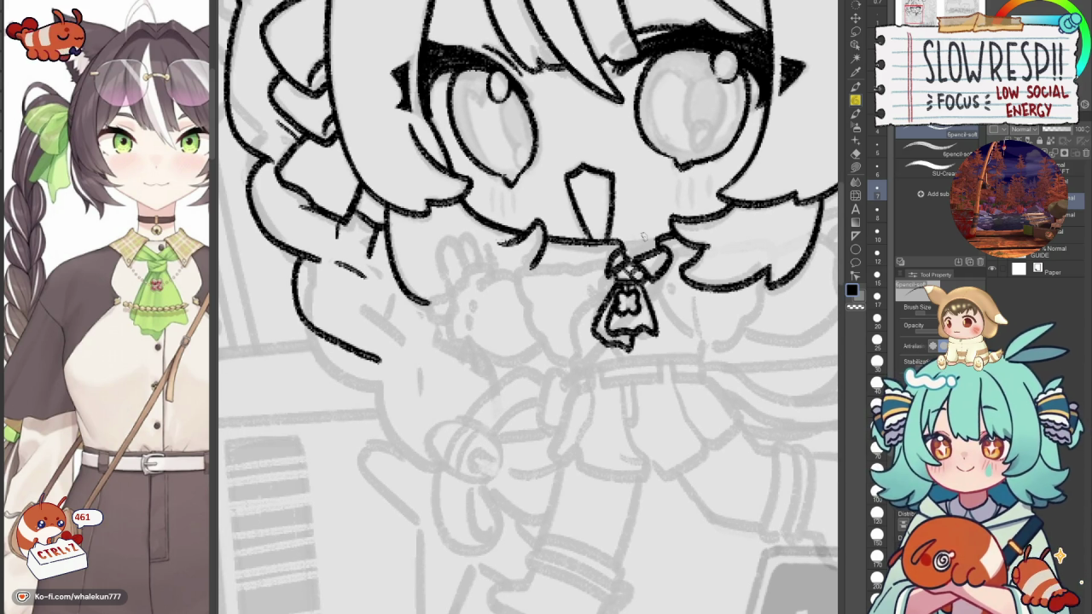
drag(606, 288, 616, 292)
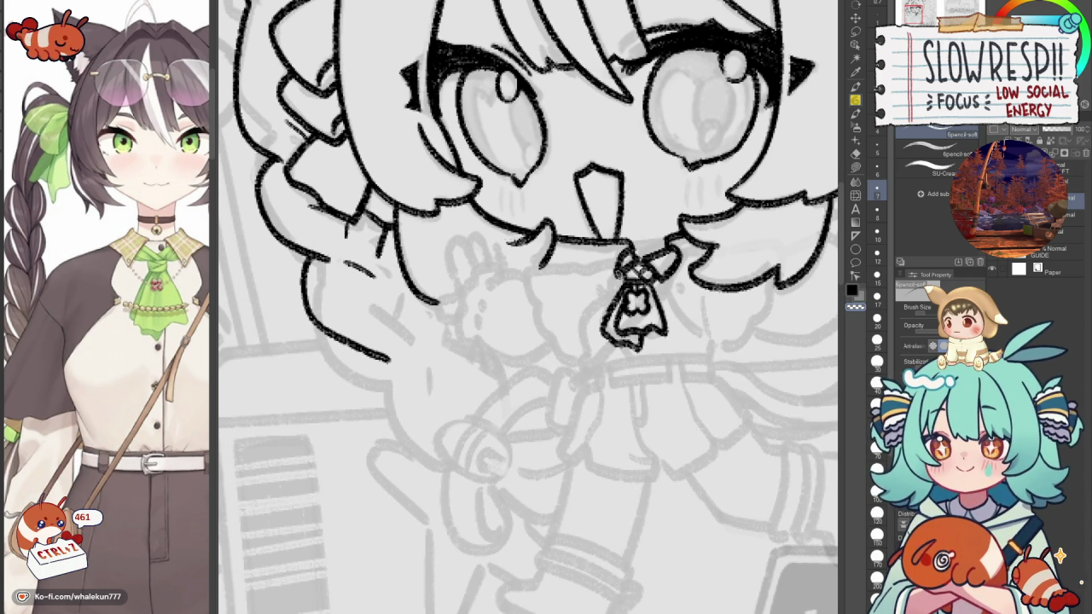
key(c)
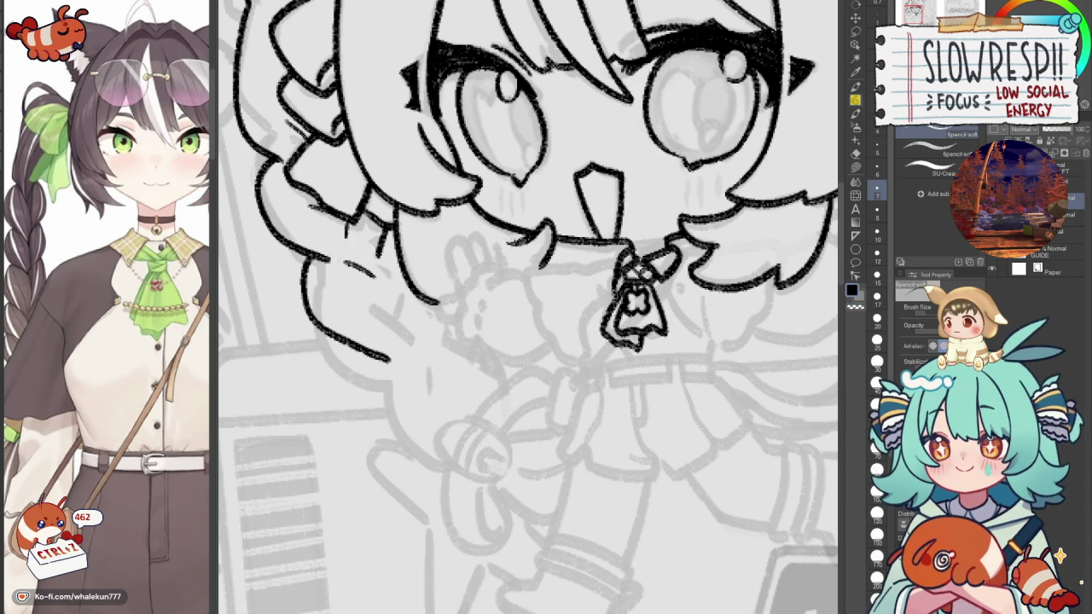
mouse_move(590, 301)
mouse_down()
mouse_move(584, 339)
mouse_move(598, 354)
mouse_up()
key(ctrl+z)
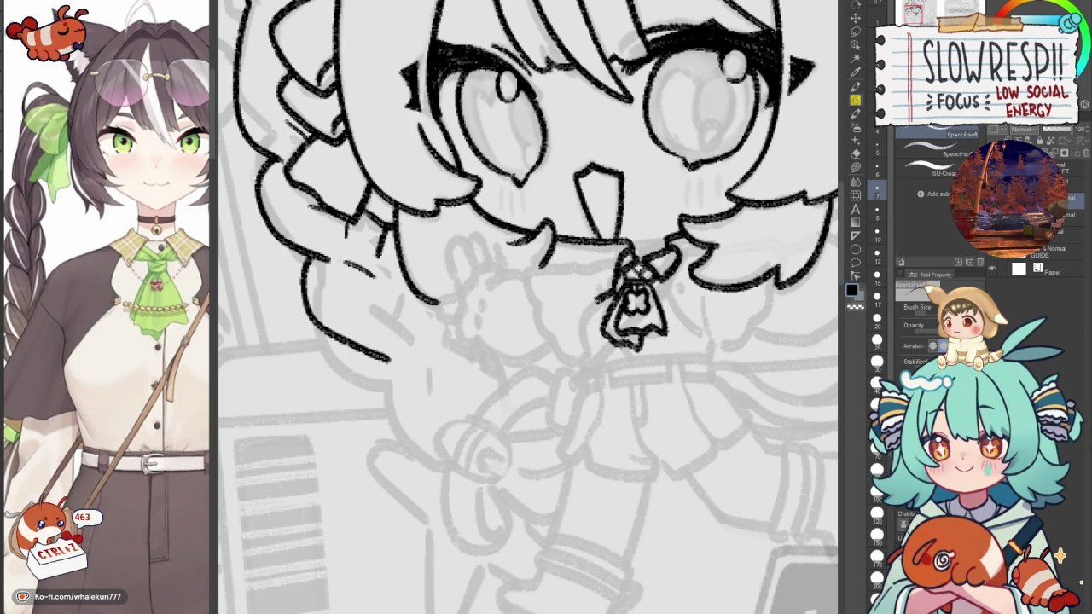
drag(599, 297, 586, 344)
scroll(529, 307, down, 1)
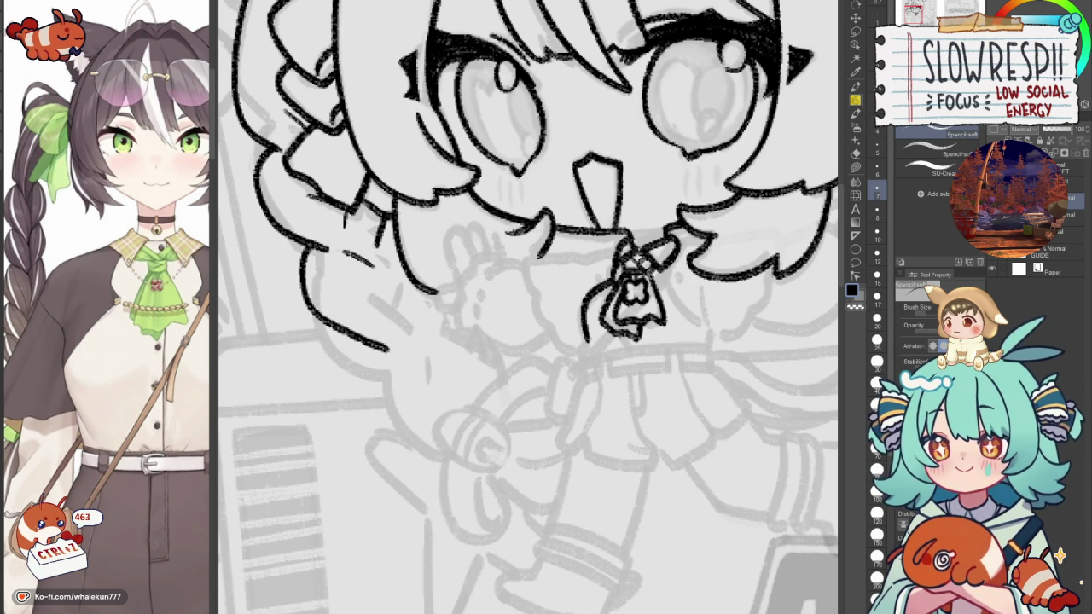
key(ctrl+z)
drag(606, 287, 587, 348)
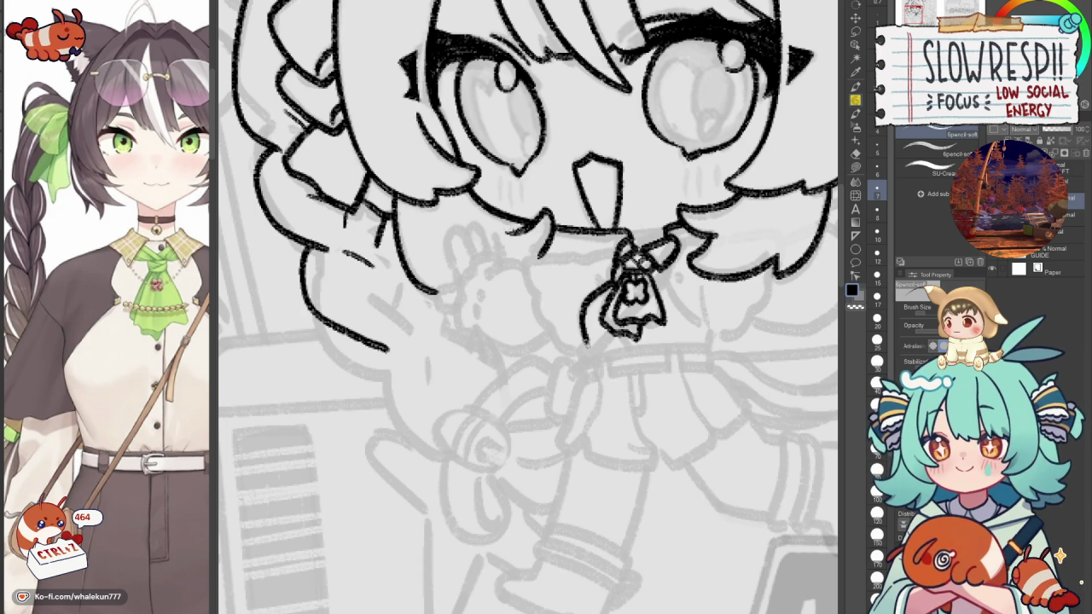
Redraw the end of the hair strand, mirroring the view to compare.
key(h)
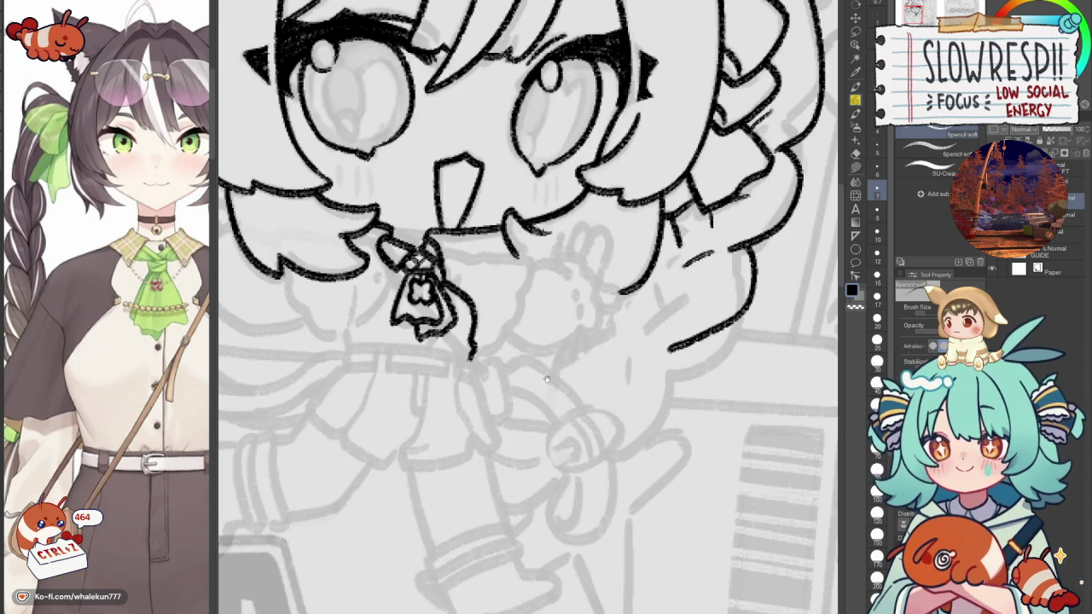
key(ctrl+z)
drag(647, 327, 645, 350)
key(h)
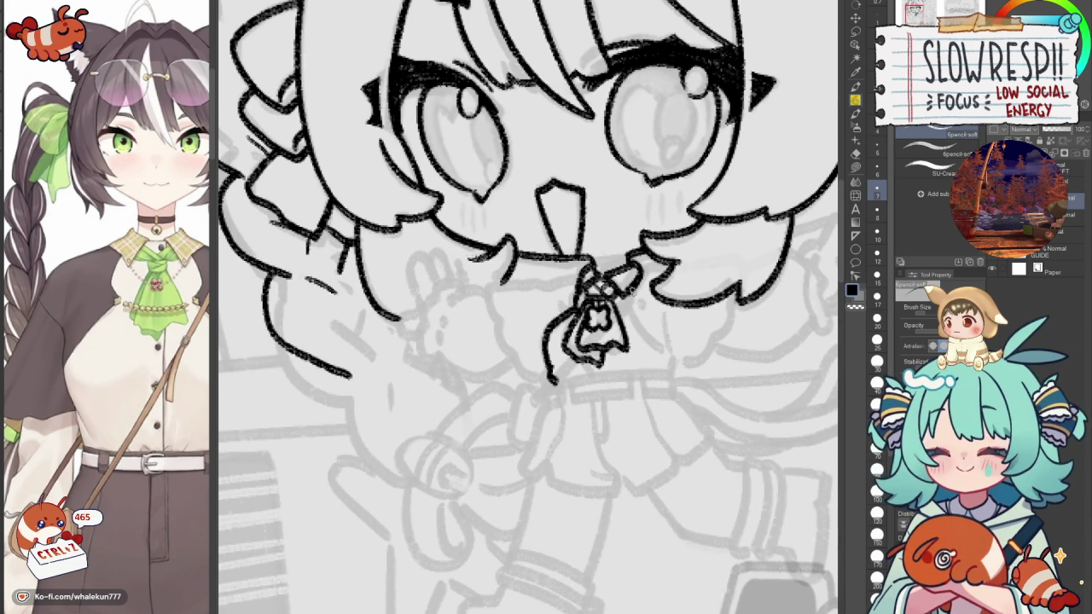
key(ctrl+z)
key(h)
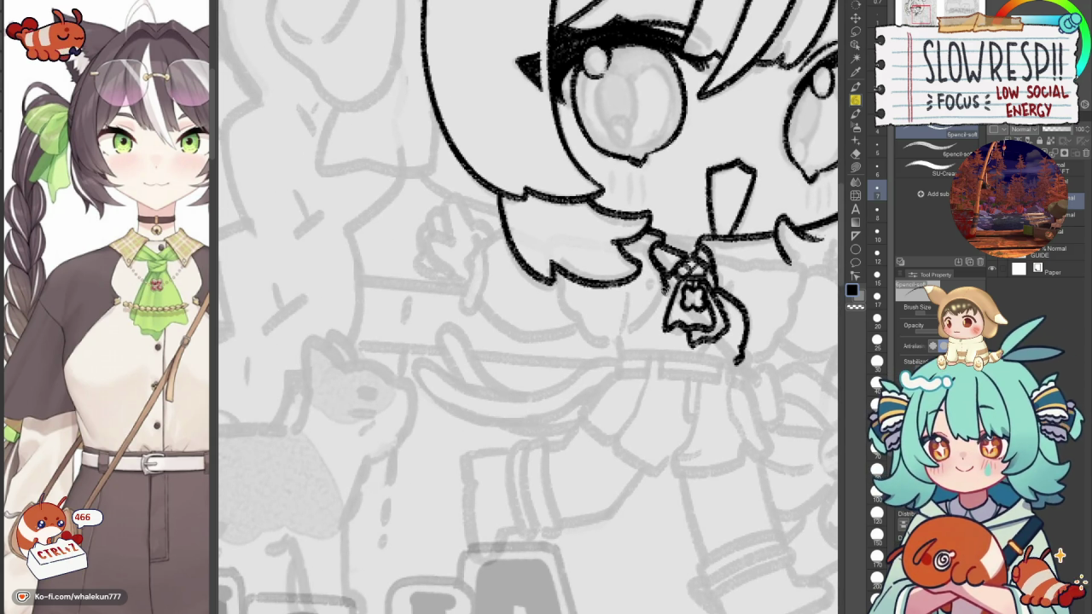
Try several versions of the short hair strand below the bangs, undoing each attempt.
drag(630, 318, 618, 338)
key(ctrl+z)
key(h)
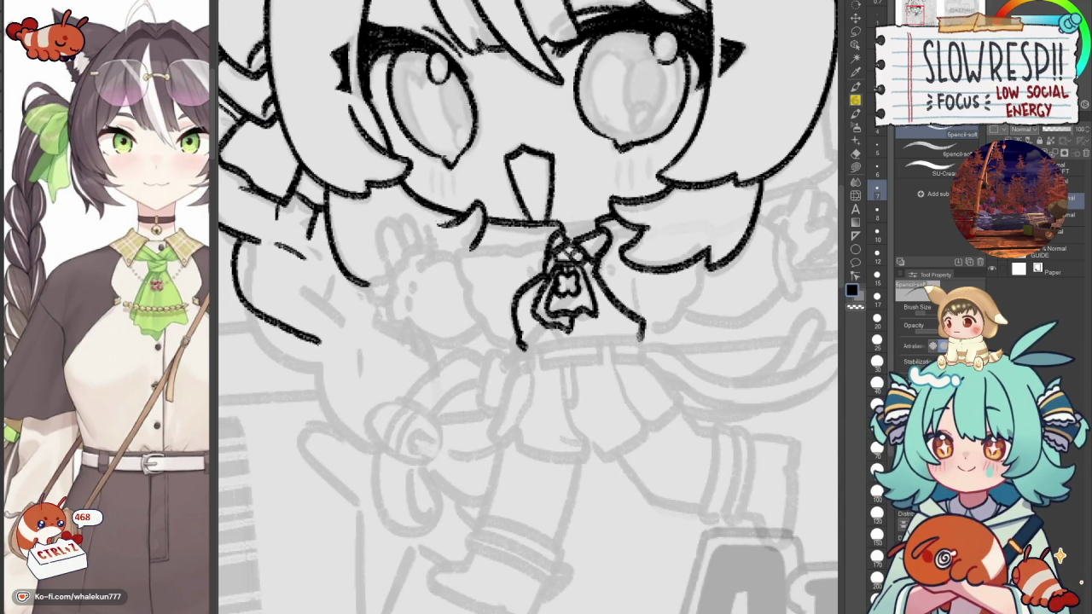
key(ctrl+z)
drag(636, 324, 642, 337)
key(ctrl+z)
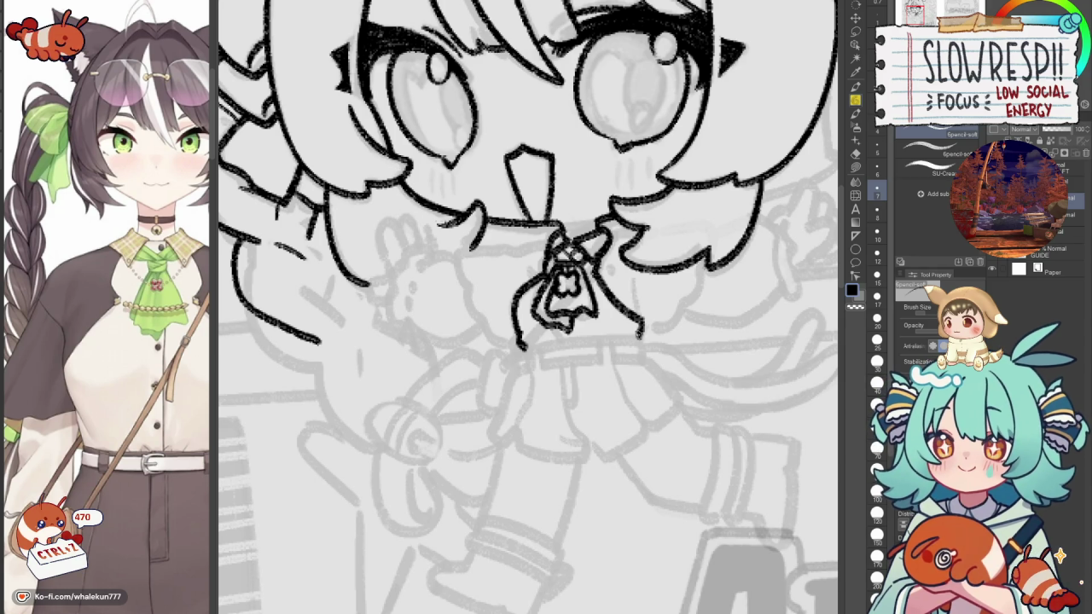
key(ctrl+z)
drag(638, 286, 641, 335)
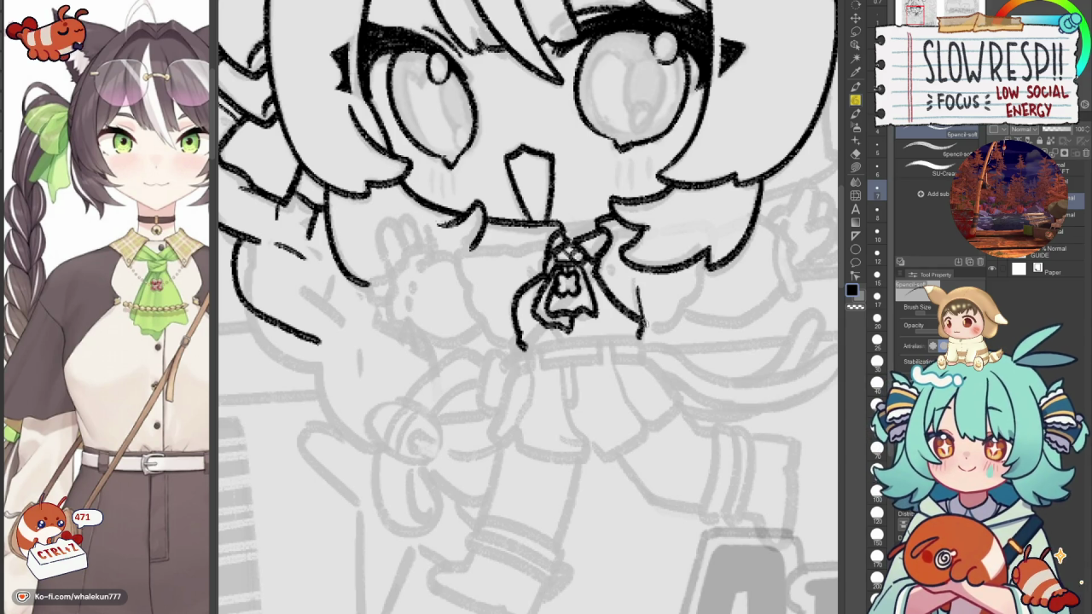
key(ctrl+z)
mouse_move(631, 286)
mouse_down()
mouse_move(642, 334)
mouse_move(606, 291)
mouse_up()
key(ctrl+z)
key(ctrl+z)
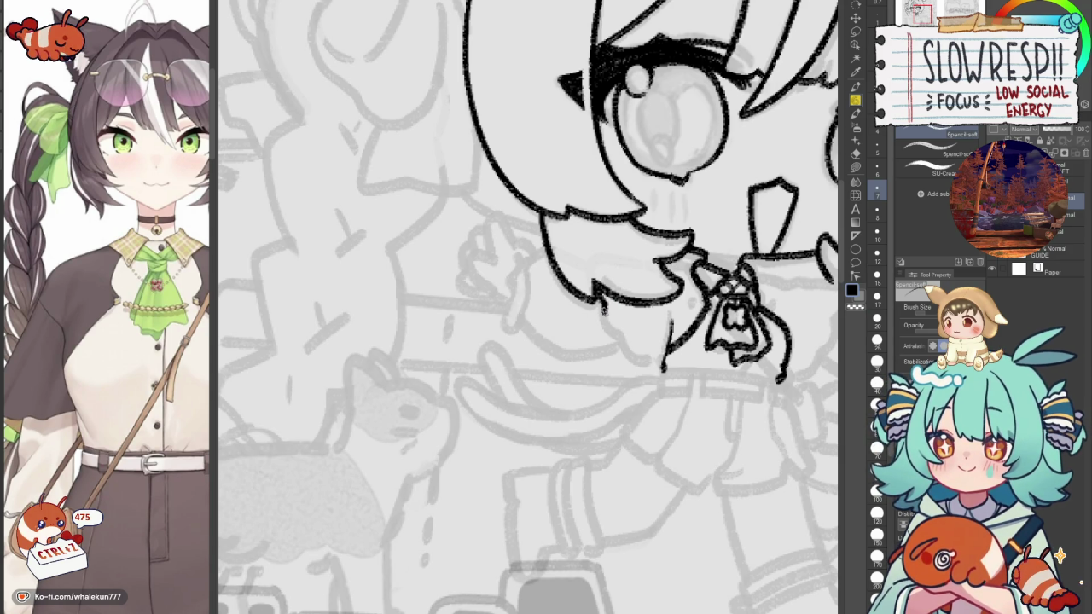
Ink a wavy hair lock below the bangs and a stroke along the hair outline.
mouse_move(602, 306)
mouse_down()
mouse_move(652, 367)
mouse_move(666, 358)
mouse_move(662, 371)
mouse_up()
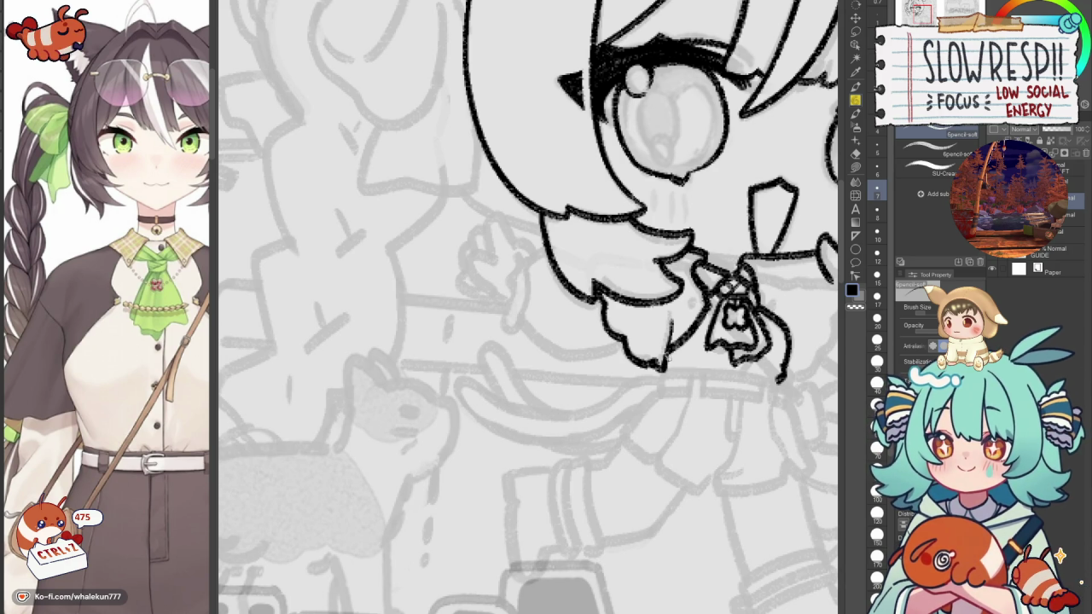
scroll(662, 346, right, 5)
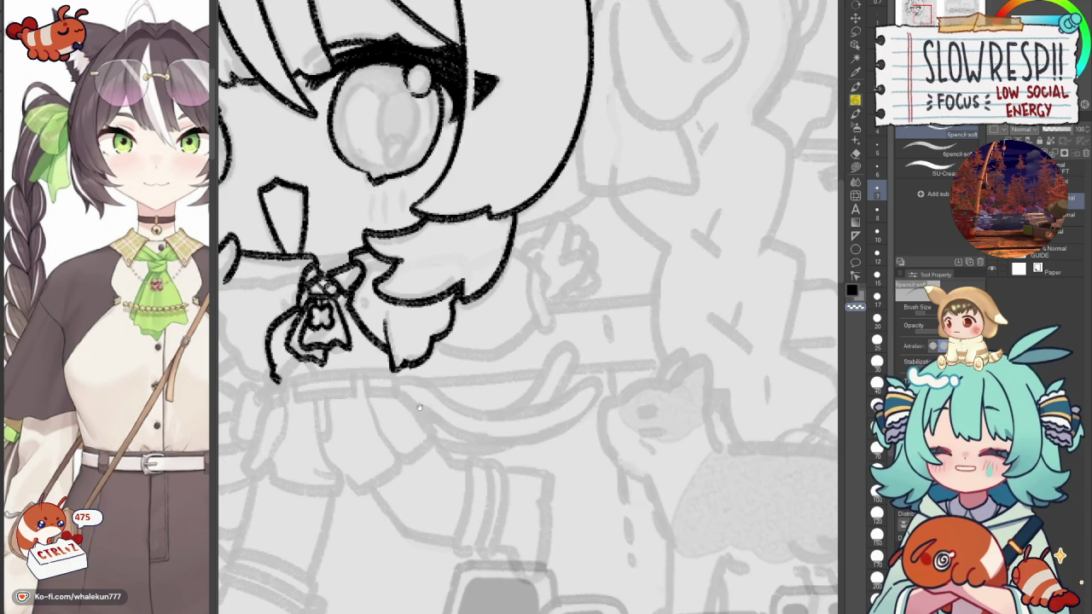
scroll(419, 408, left, 5)
scroll(478, 384, up, 2)
scroll(552, 361, left, 5)
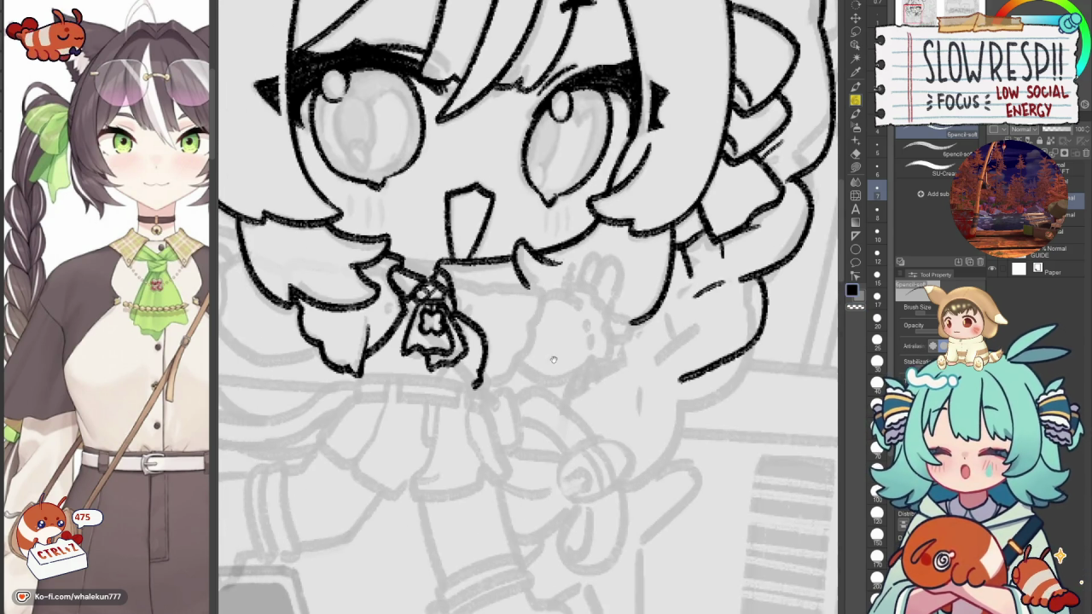
scroll(553, 360, left, 5)
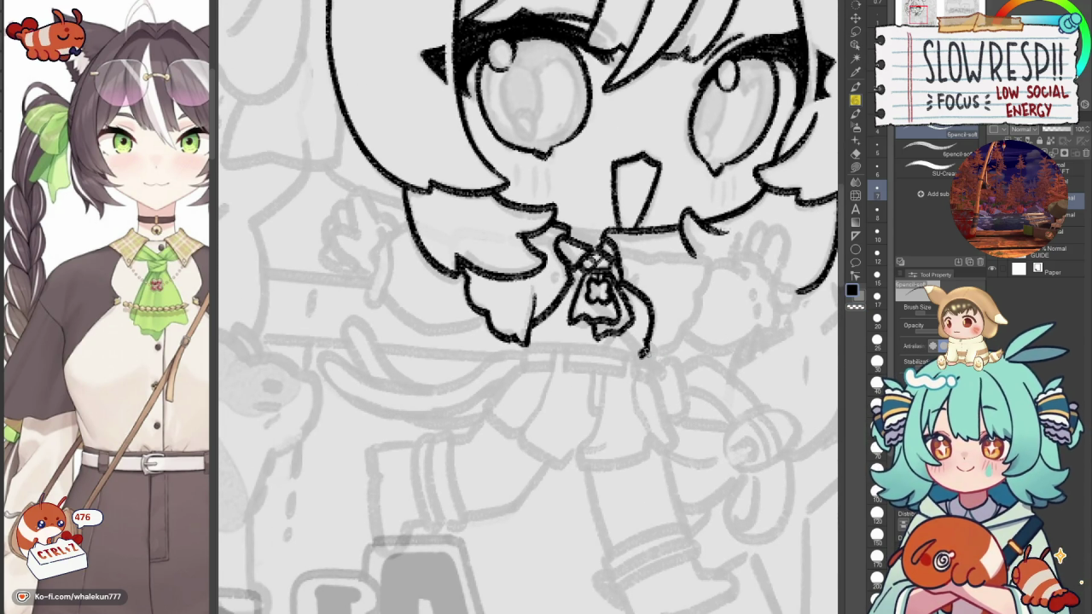
mouse_move(642, 355)
mouse_down()
mouse_move(697, 309)
mouse_move(707, 254)
mouse_up()
scroll(628, 252, left, 4)
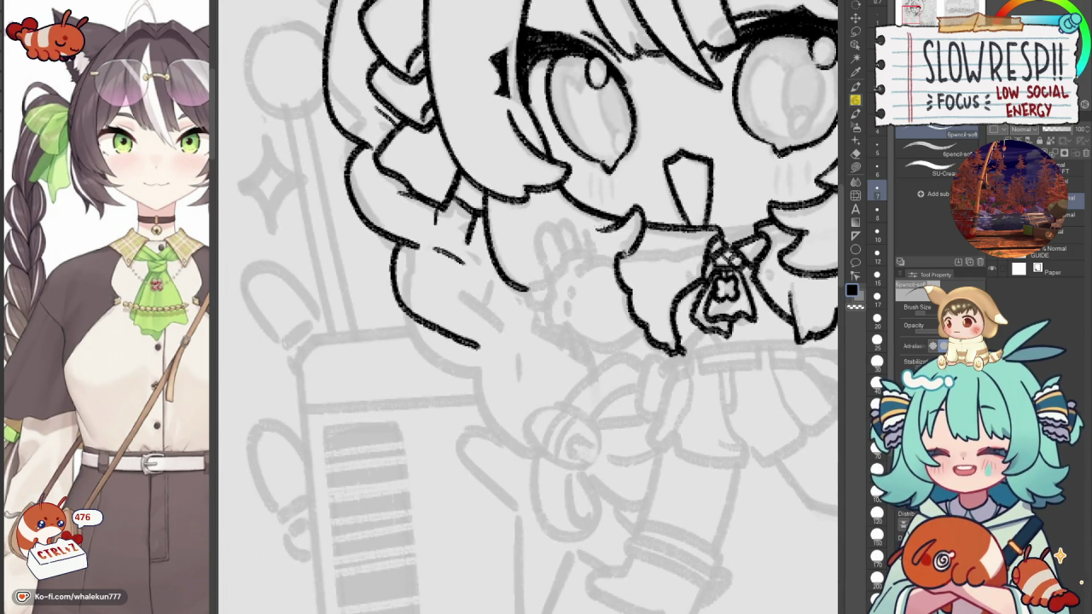
mouse_move(620, 260)
mouse_down()
mouse_move(698, 246)
mouse_move(623, 259)
mouse_move(677, 365)
mouse_move(631, 295)
mouse_move(734, 295)
mouse_up()
key(ctrl+z)
key(ctrl+z)
key(ctrl+z)
key(ctrl+z)
key(ctrl+z)
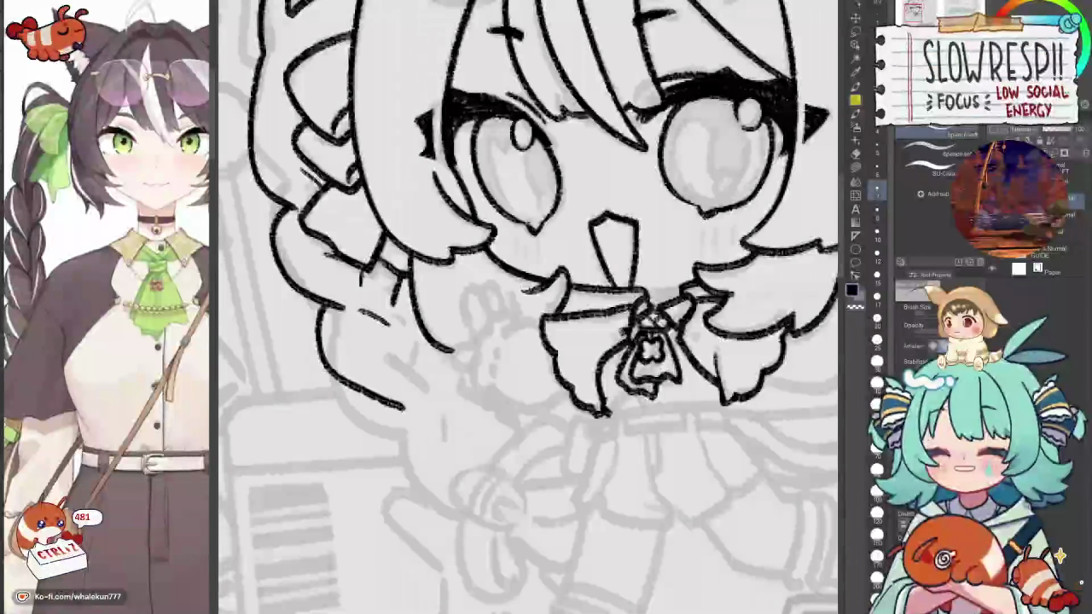
Redraw the small stroke on the bow and ink detail marks at its centre.
drag(688, 330, 690, 348)
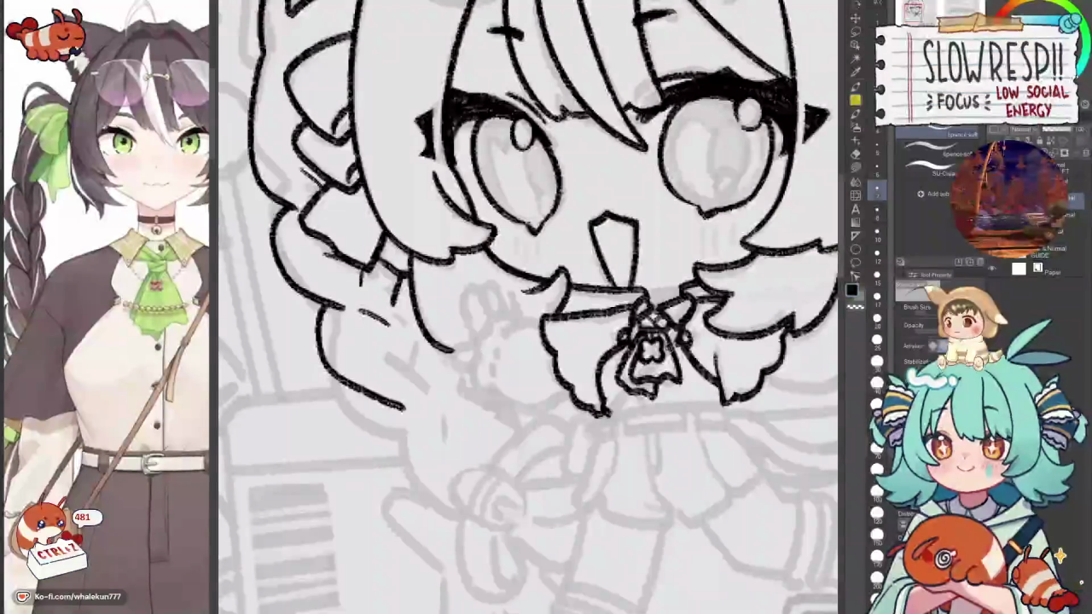
key(ctrl+z)
key(ctrl+z)
key(ctrl+z)
key(ctrl+z)
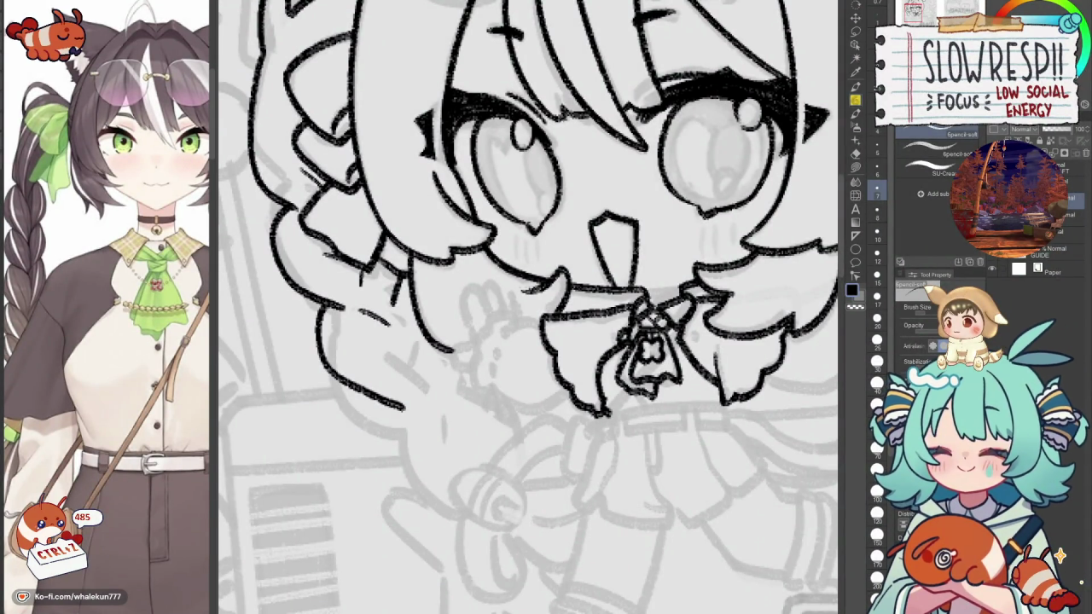
drag(688, 330, 690, 348)
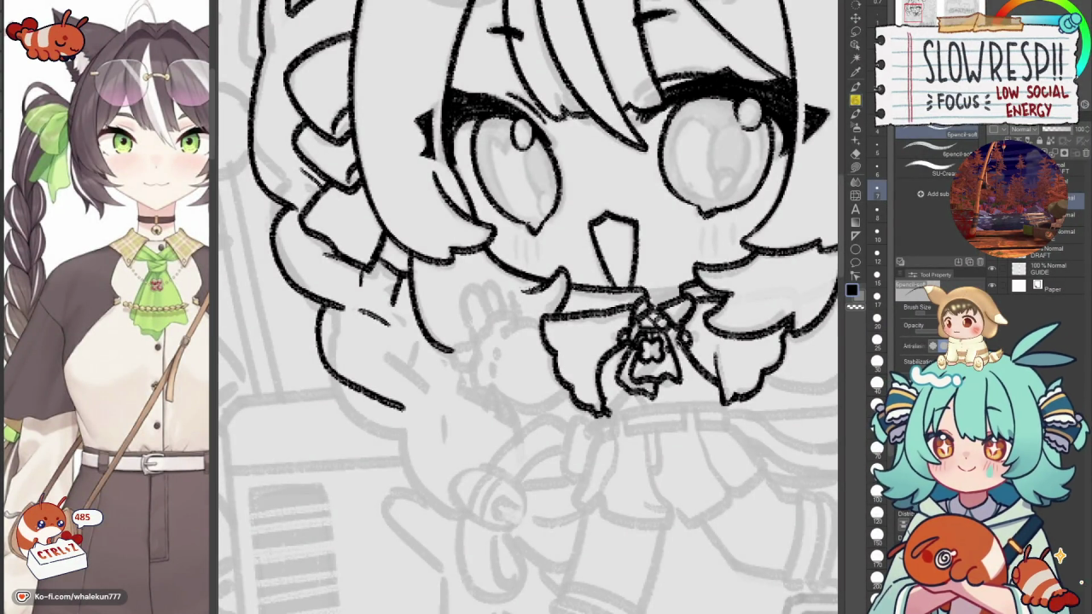
scroll(668, 348, down, 1)
drag(654, 302, 669, 311)
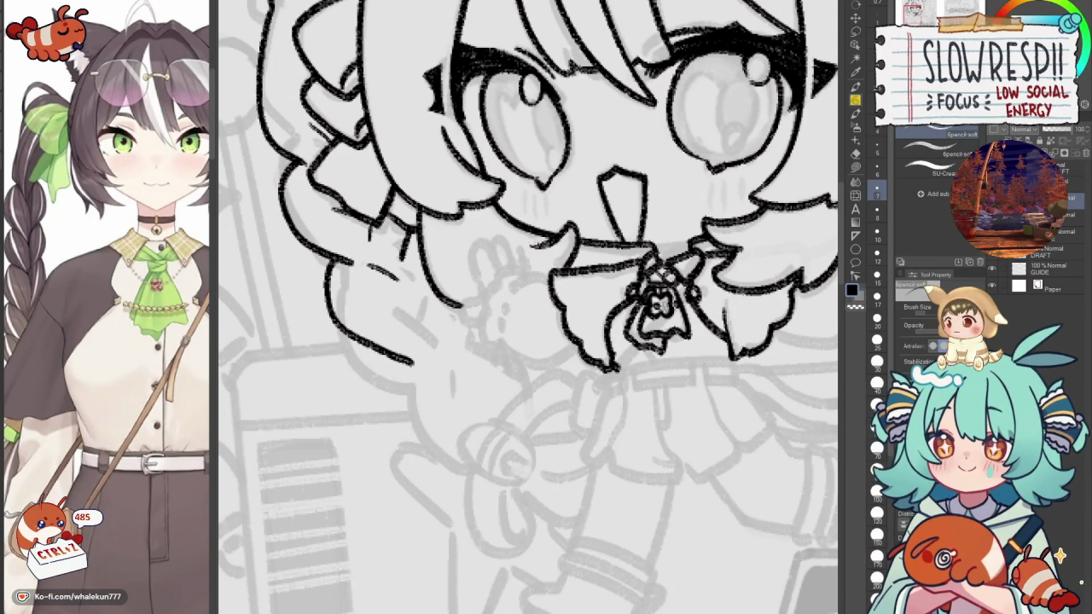
scroll(531, 307, down, 1)
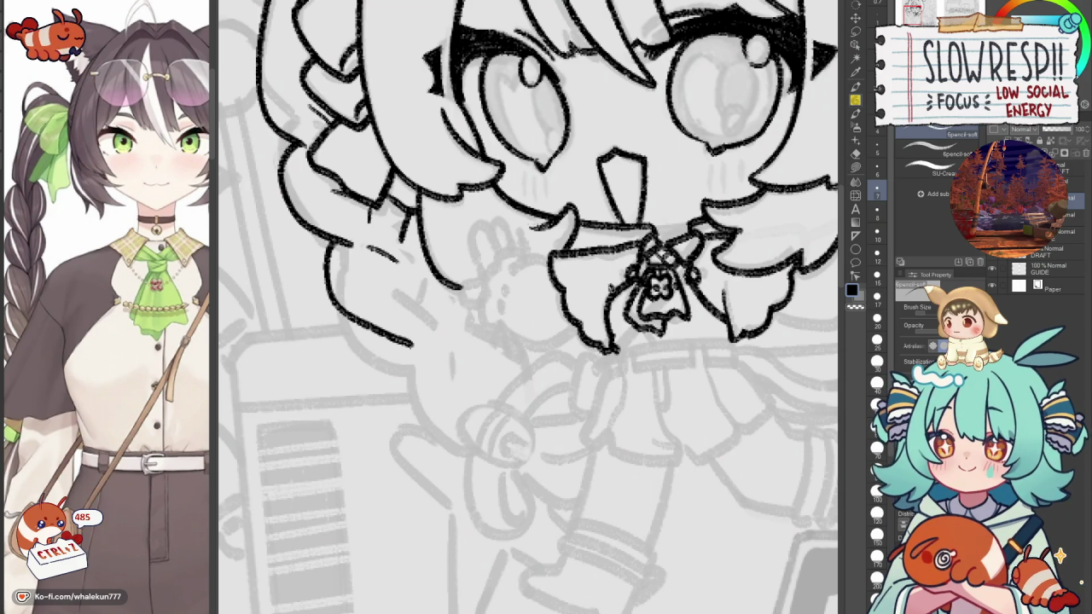
Add linework across the bow, then undo the recent bow marks and zoom out.
mouse_move(621, 289)
mouse_down()
mouse_move(655, 309)
mouse_move(707, 293)
mouse_up()
key(ctrl+z)
key(ctrl+z)
key(ctrl+z)
key(ctrl+z)
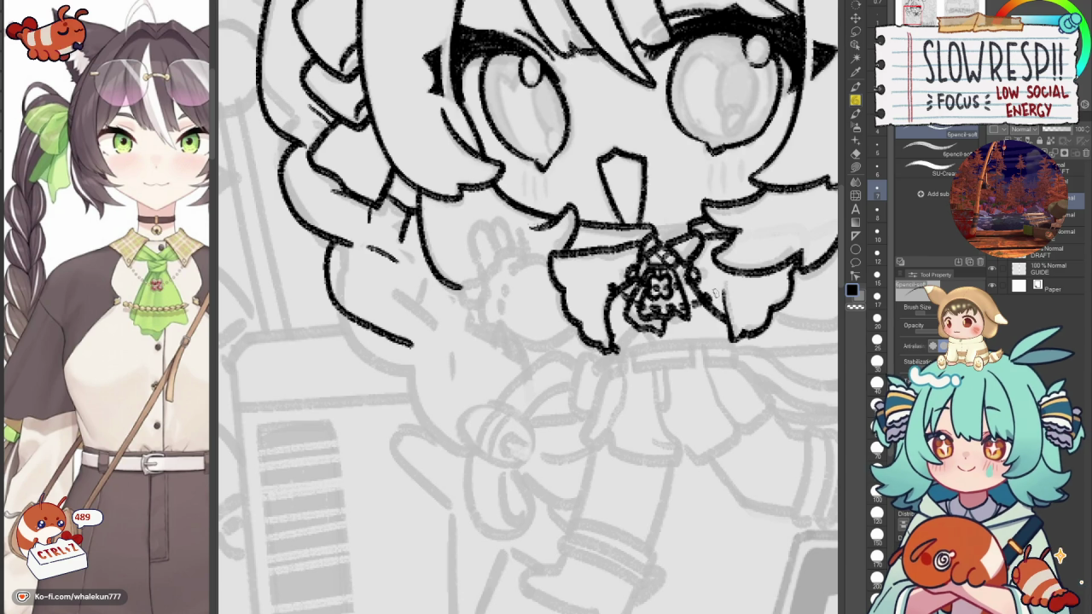
key(ctrl+z)
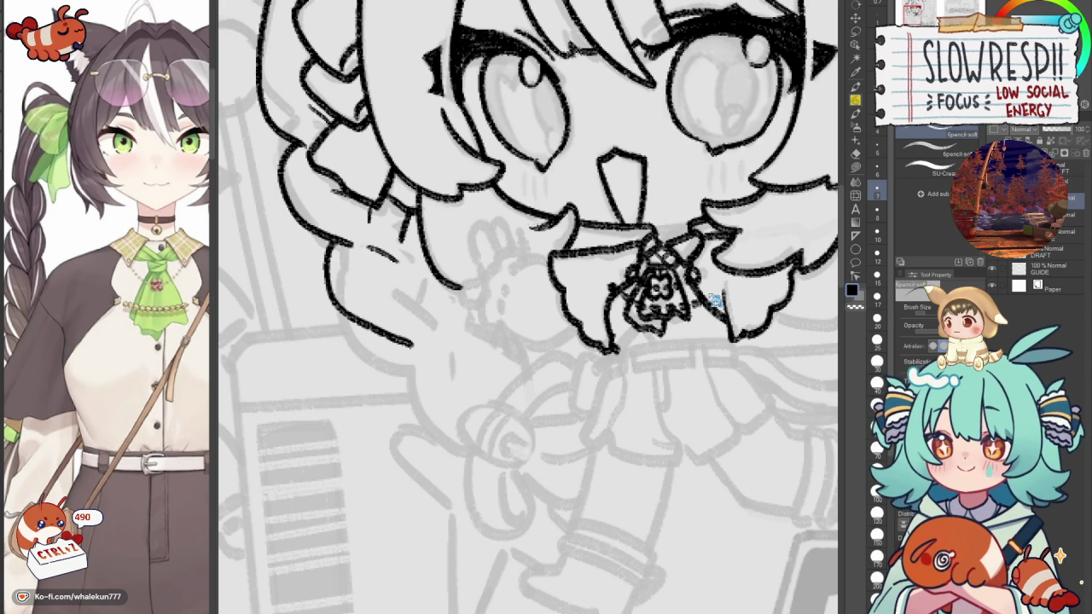
key(ctrl+z)
key(ctrl+z)
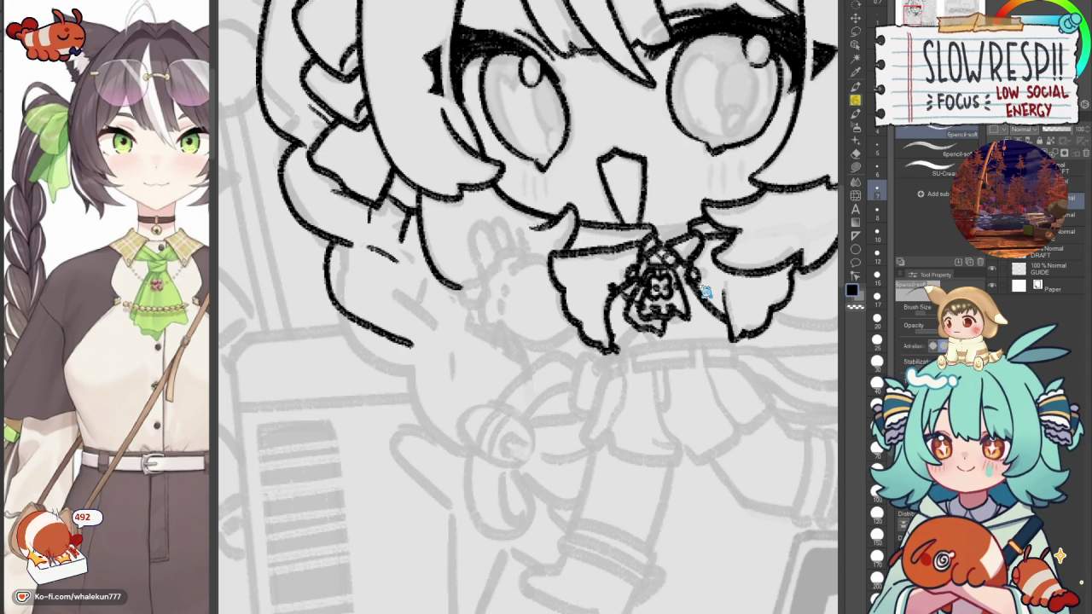
key(ctrl+z)
key(ctrl+z)
key(ctrl+z)
key(ctrl+z)
key(ctrl+z)
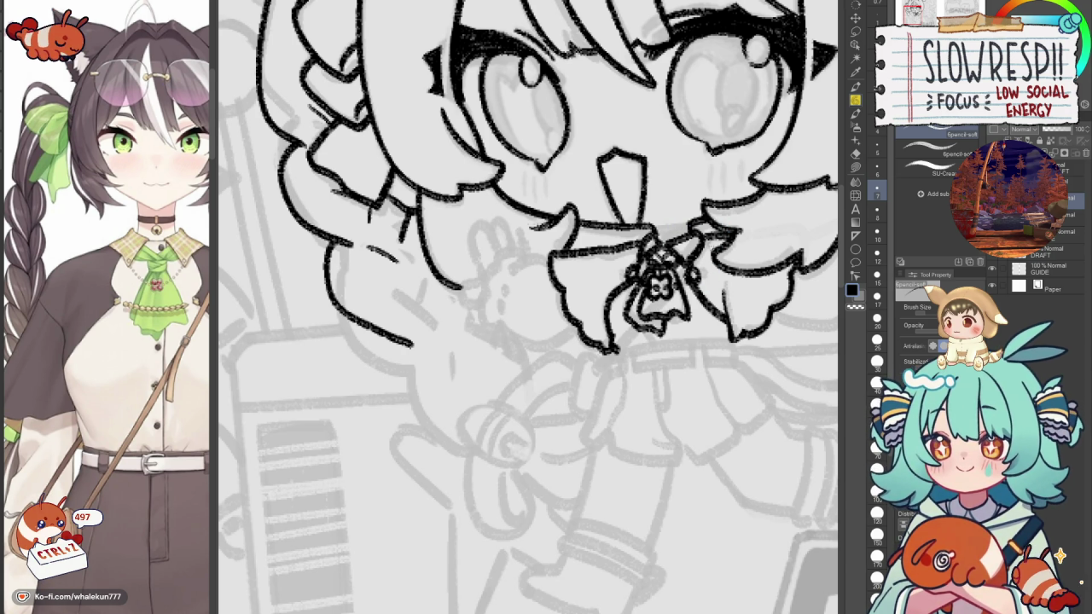
scroll(716, 247, down, 3)
scroll(691, 284, up, 2)
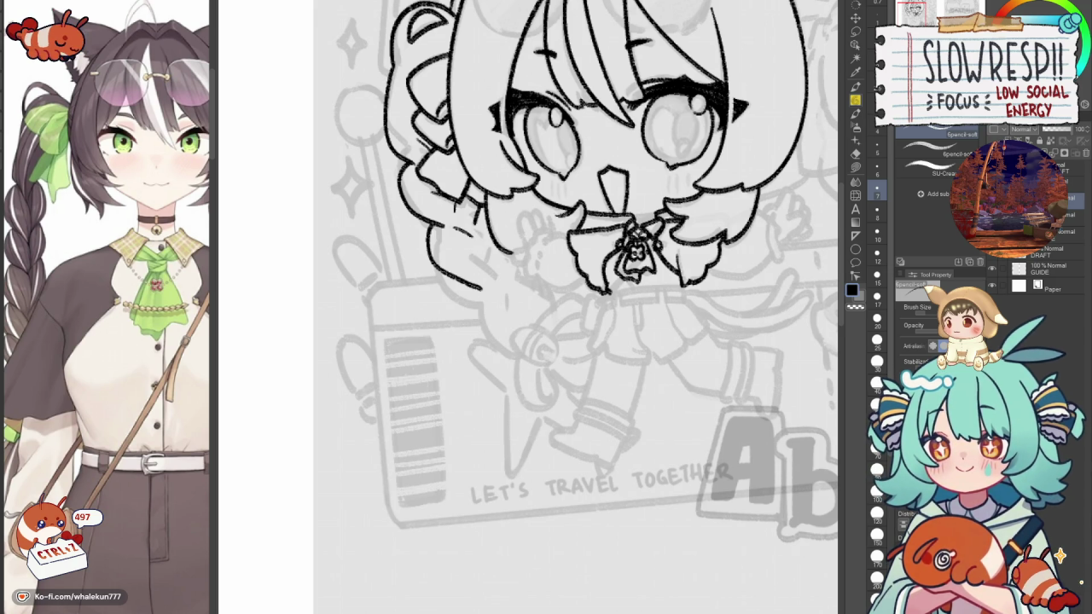
key(alt+bracketleft)
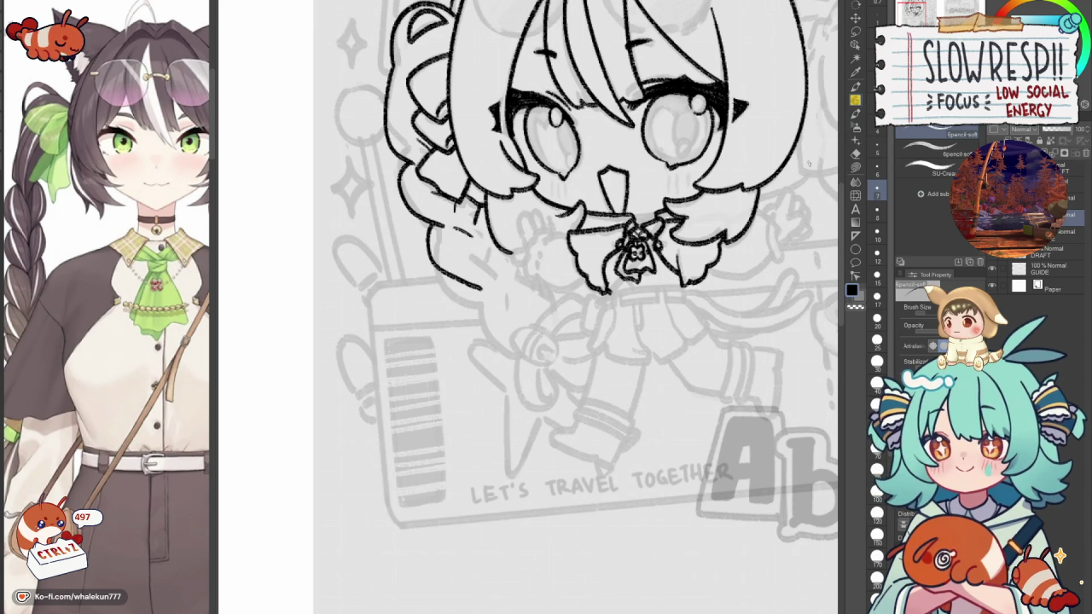
scroll(598, 367, down, 2)
scroll(596, 370, down, 2)
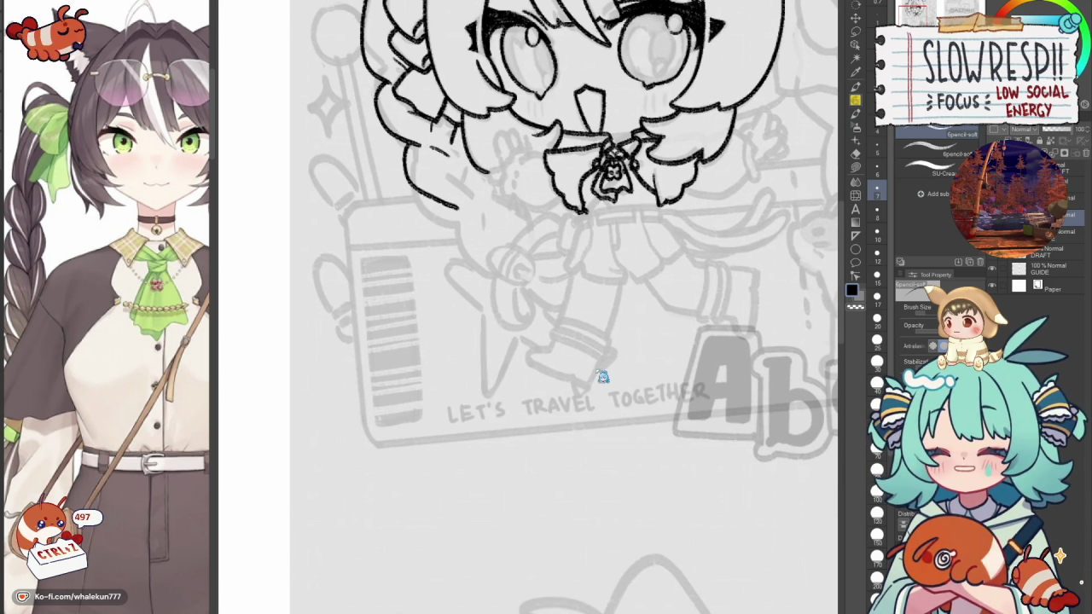
key(h)
key(h)
scroll(597, 367, up, 2)
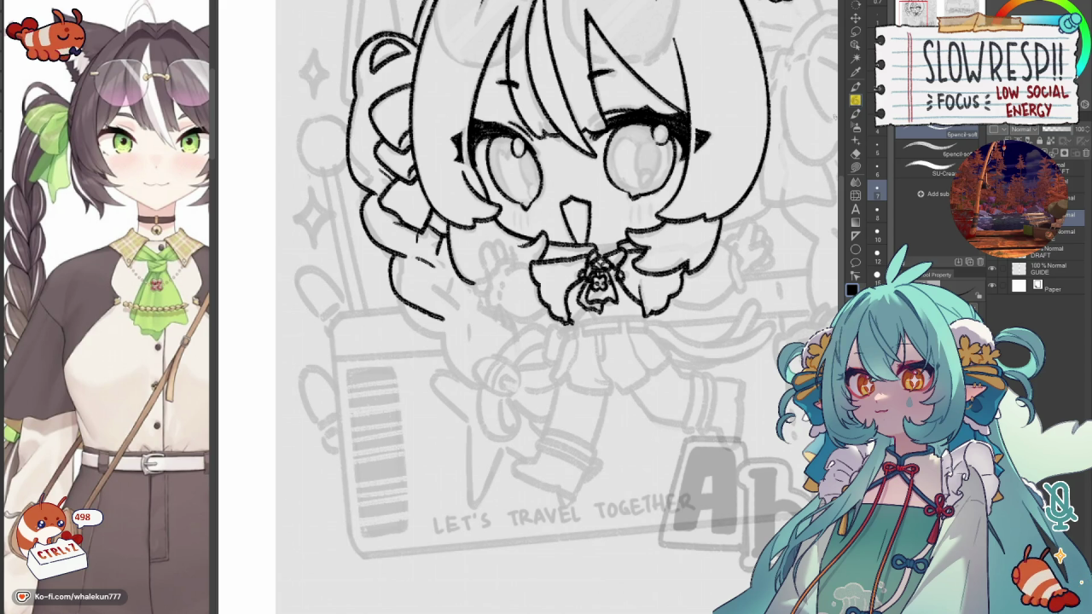
Zoom in on the bow and ink a horizontal line across the collar bottom beneath it.
scroll(602, 368, down, 2)
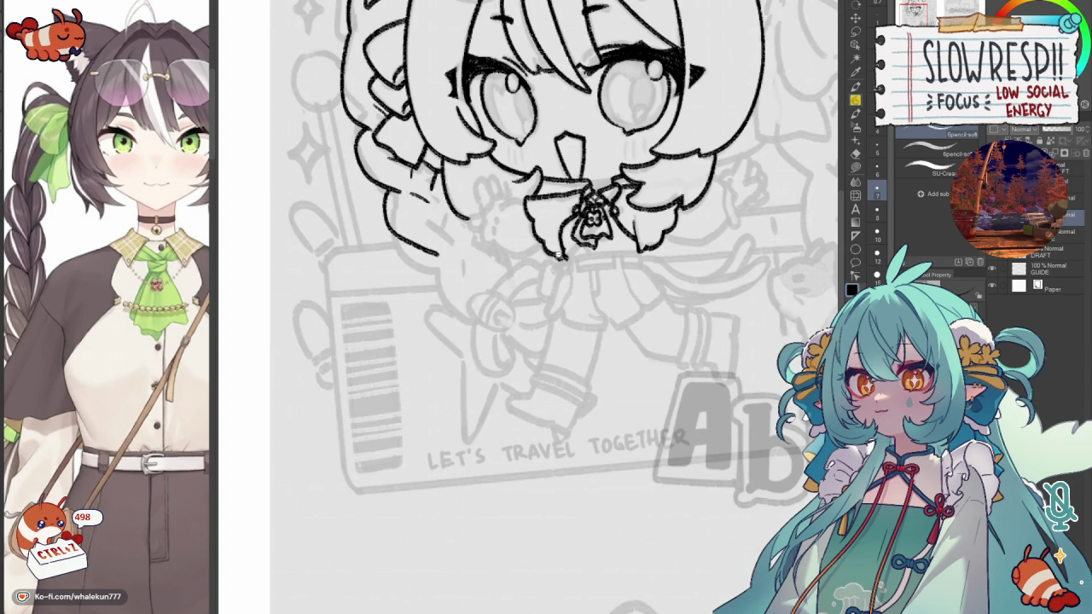
scroll(574, 268, up, 3)
scroll(573, 267, up, 2)
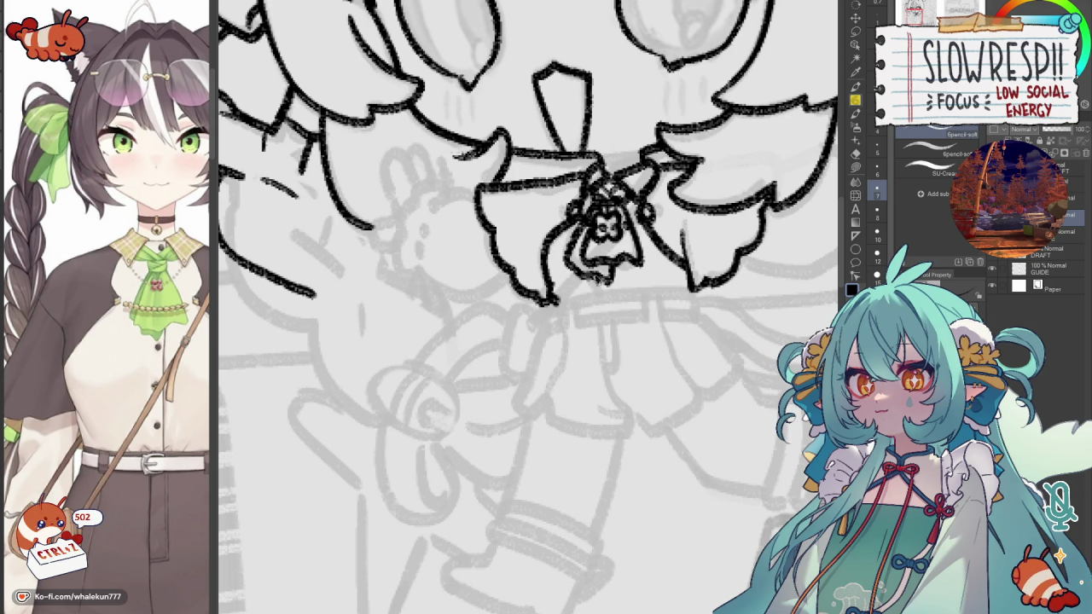
key(ctrl+z)
key(ctrl+z)
drag(596, 274, 598, 297)
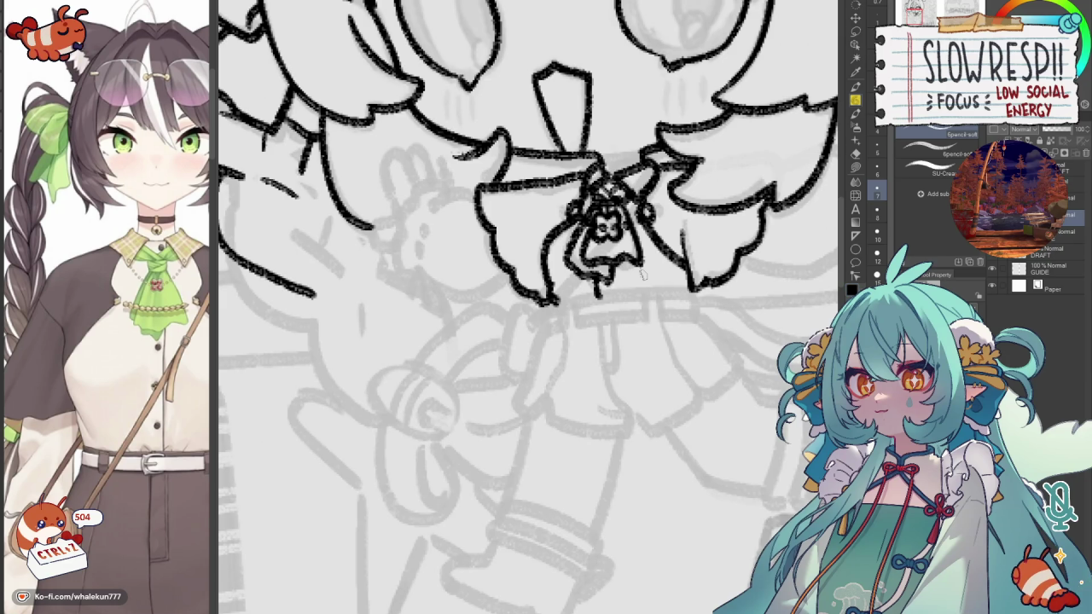
key(ctrl+z)
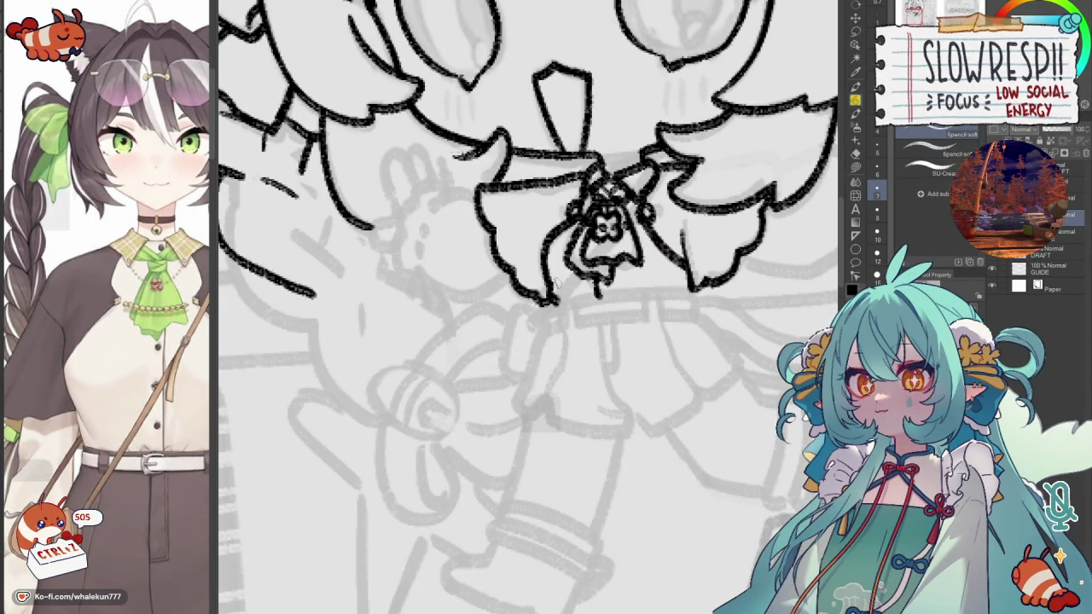
drag(554, 283, 538, 244)
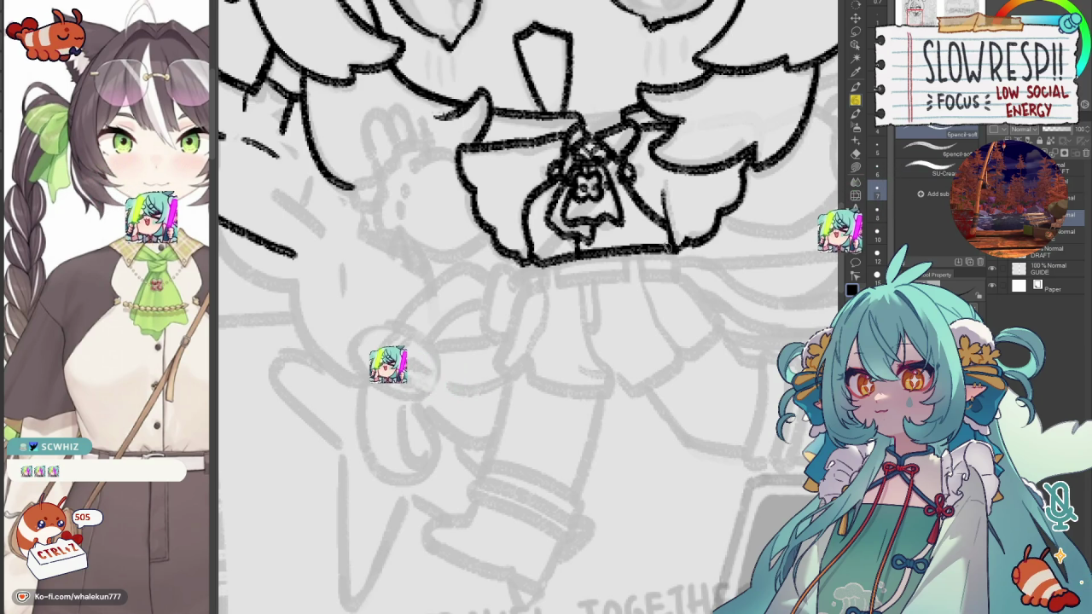
key(ctrl+z)
key(ctrl+z)
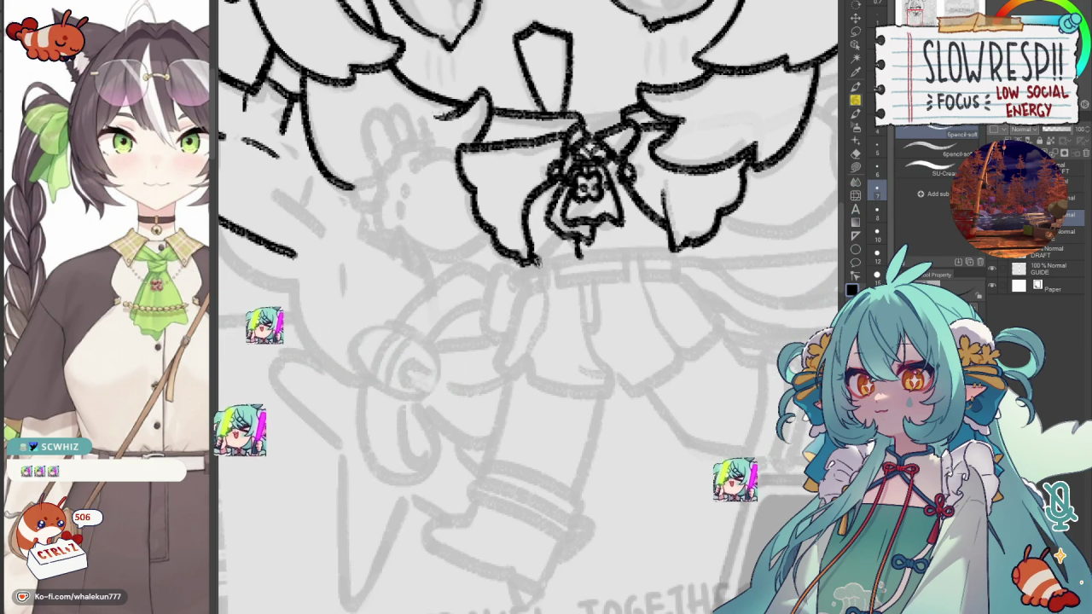
drag(521, 260, 674, 249)
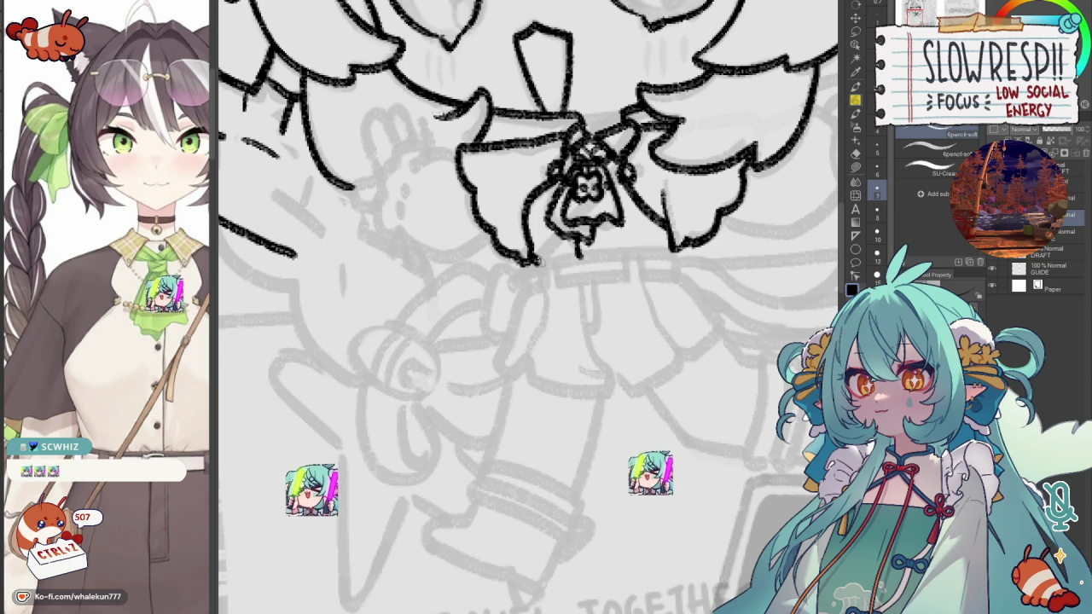